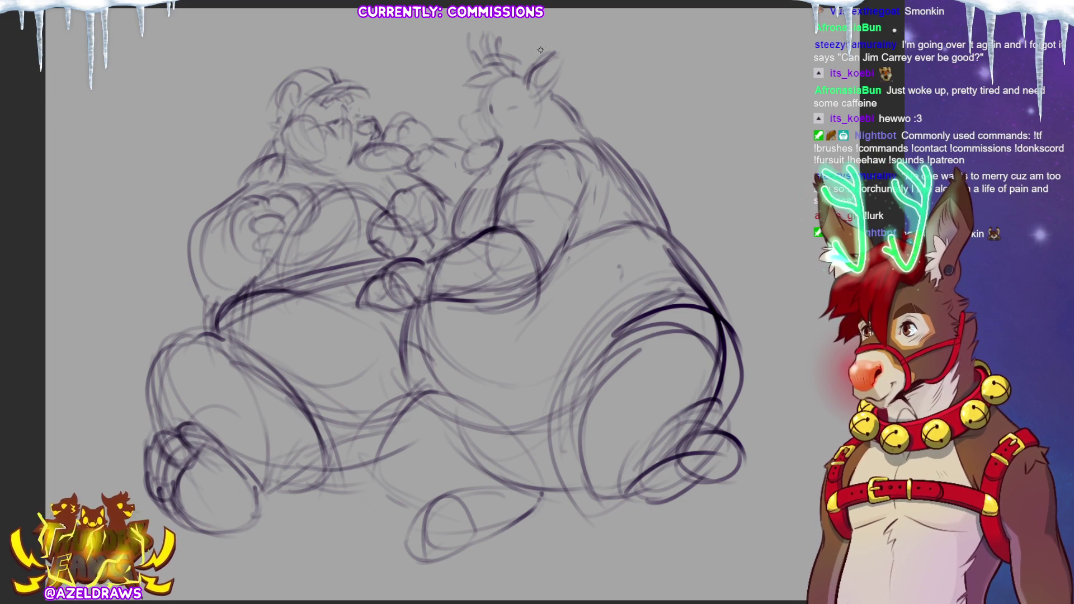
Sketch a short stroke on the bear's face, then undo the last action
{"action": "mouse_move", "coordinate": [339, 101]}
{"action": "left_mouse_down"}
{"action": "mouse_move", "coordinate": [327, 115]}
{"action": "mouse_move", "coordinate": [344, 123]}
{"action": "left_mouse_up"}
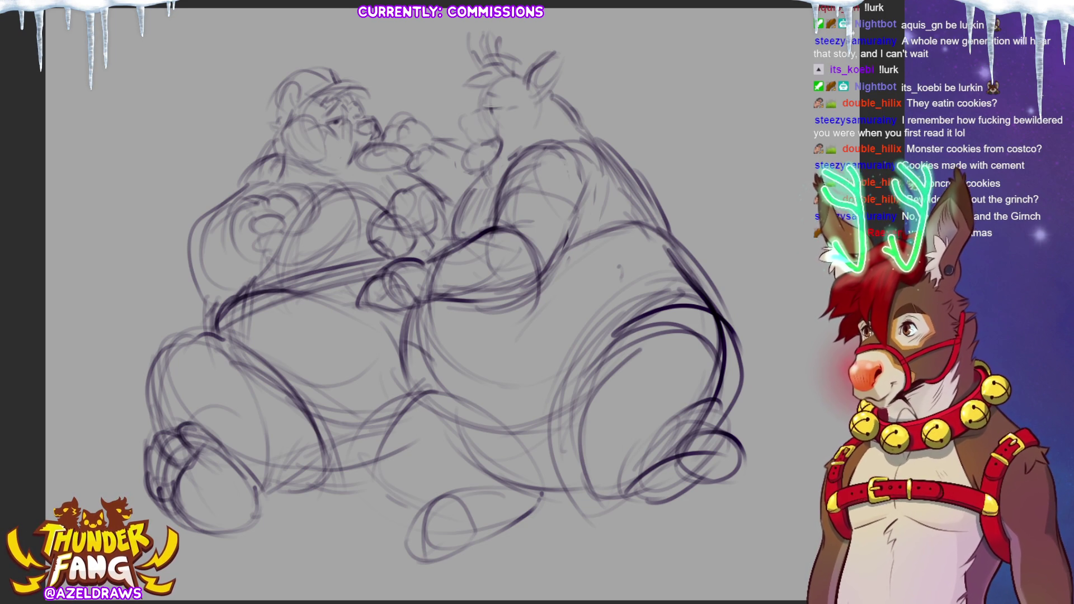
{"action": "key", "text": "ctrl+z"}
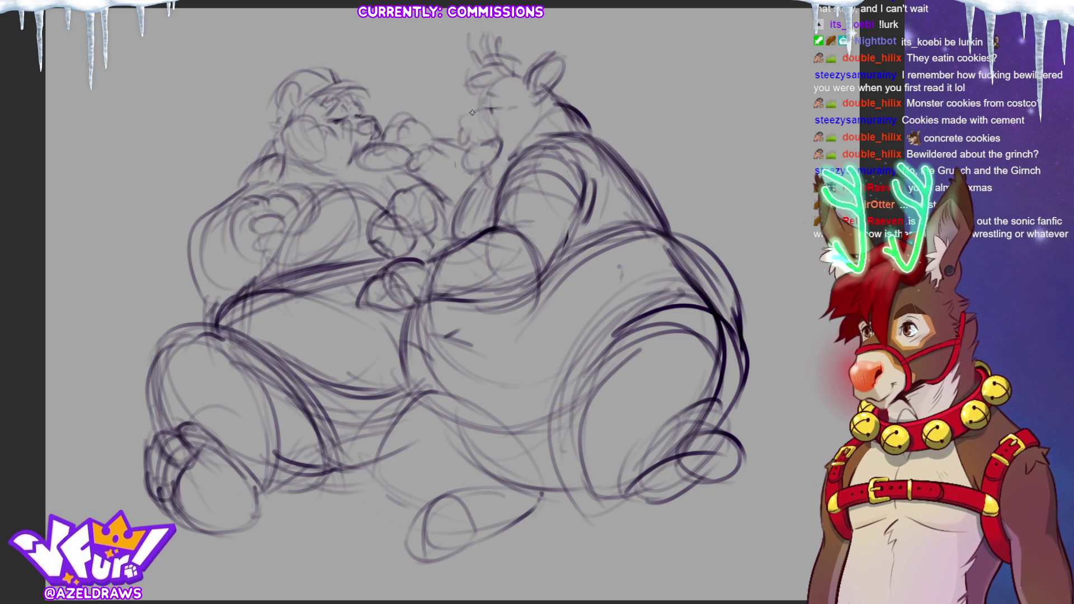
Redraw the reindeer's snout so it points toward the bear
{"action": "mouse_move", "coordinate": [470, 113]}
{"action": "left_mouse_down"}
{"action": "mouse_move", "coordinate": [461, 124]}
{"action": "mouse_move", "coordinate": [478, 141]}
{"action": "left_mouse_up"}
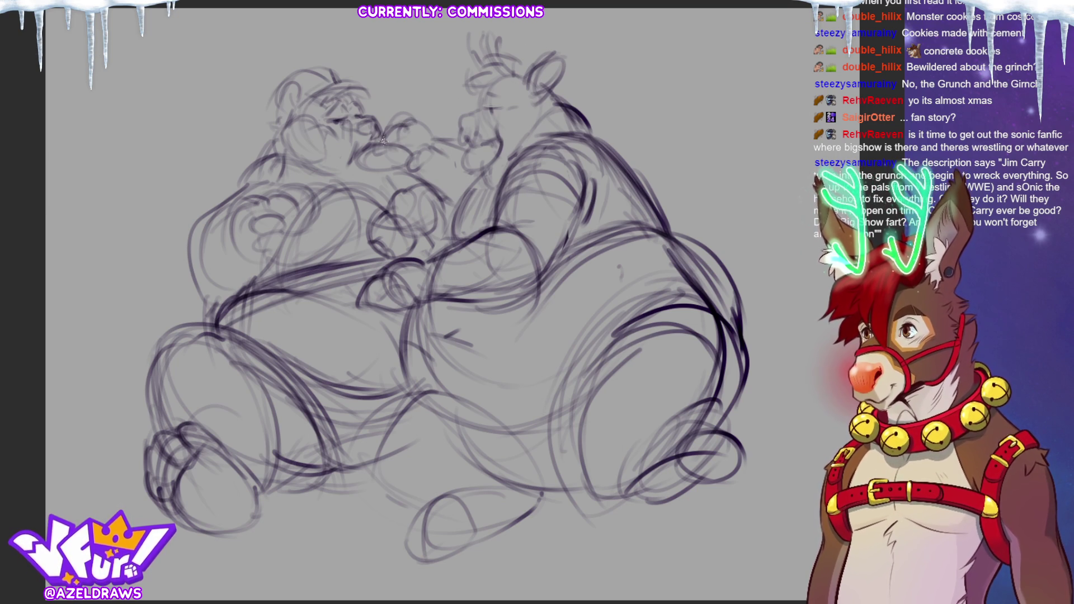
Rework the short strokes around the bear's snout, undoing one misplaced line
{"action": "mouse_move", "coordinate": [420, 137]}
{"action": "left_mouse_down"}
{"action": "mouse_move", "coordinate": [393, 145]}
{"action": "mouse_move", "coordinate": [422, 150]}
{"action": "mouse_move", "coordinate": [419, 158]}
{"action": "mouse_move", "coordinate": [405, 141]}
{"action": "mouse_move", "coordinate": [412, 120]}
{"action": "left_mouse_up"}
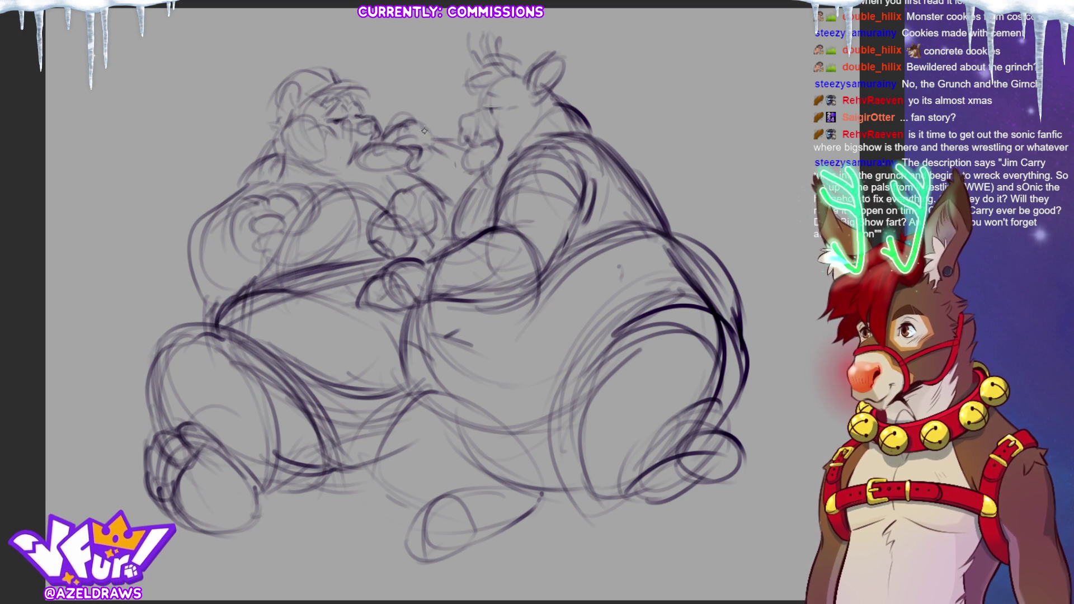
{"action": "key", "text": "ctrl+z"}
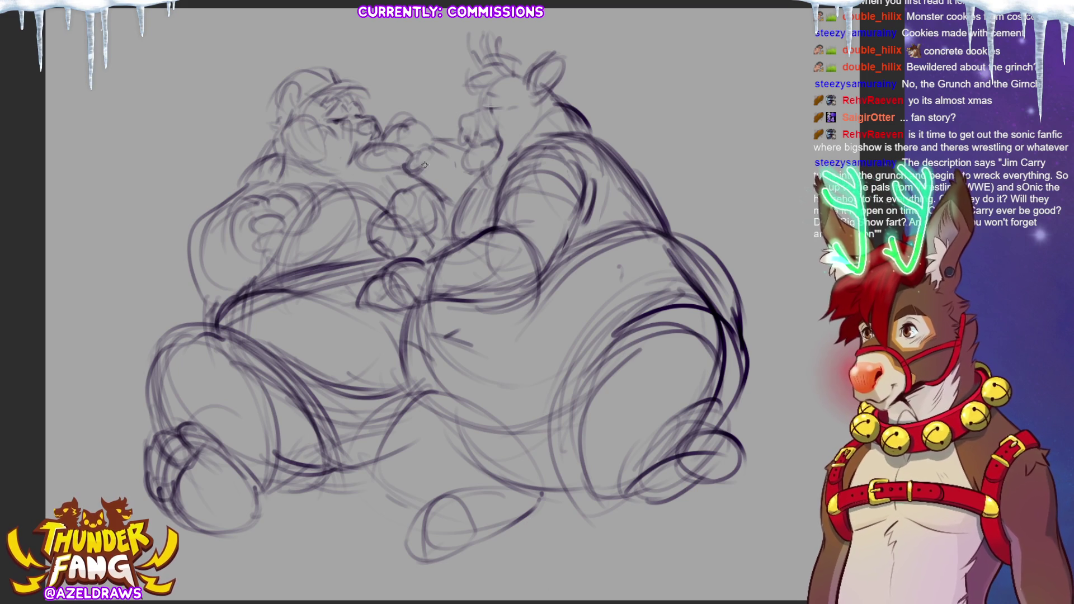
{"action": "mouse_move", "coordinate": [412, 157]}
{"action": "left_mouse_down"}
{"action": "mouse_move", "coordinate": [431, 169]}
{"action": "mouse_move", "coordinate": [433, 193]}
{"action": "mouse_move", "coordinate": [442, 185]}
{"action": "mouse_move", "coordinate": [459, 204]}
{"action": "left_mouse_up"}
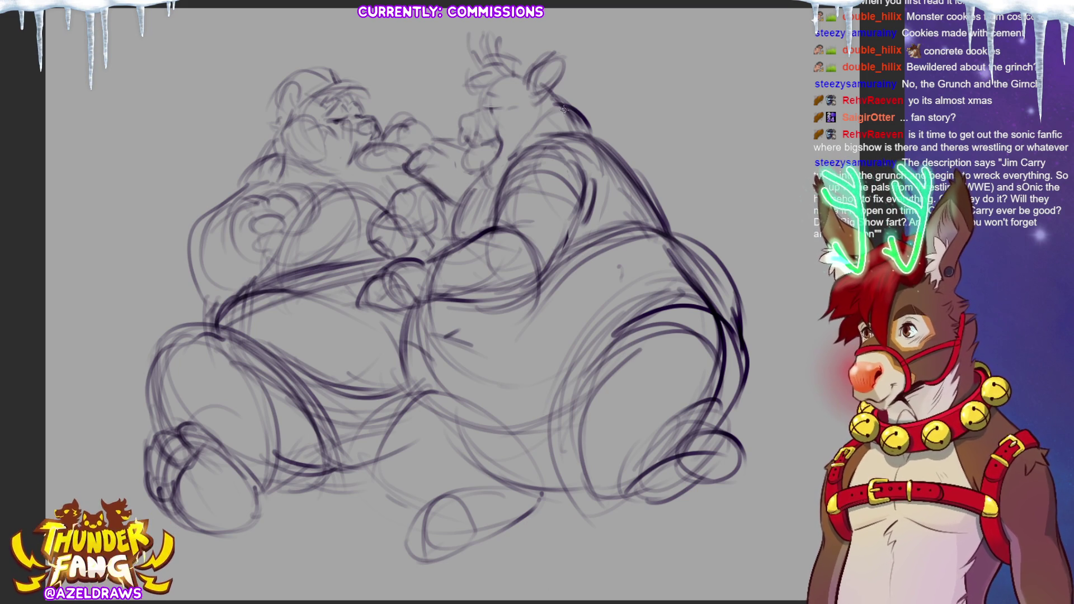
{"action": "left_click_drag", "start_coordinate": [394, 140], "coordinate": [389, 150]}
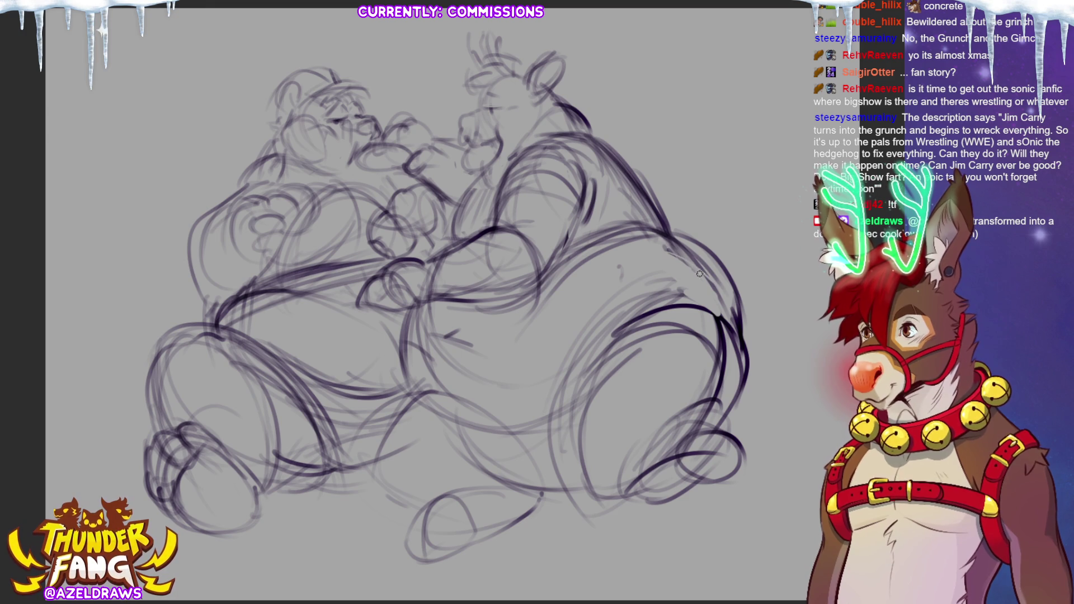
Sketch strokes along both figures' bellies and legs, then lasso the right figure's belly and leg
{"action": "mouse_move", "coordinate": [401, 389]}
{"action": "left_mouse_down"}
{"action": "mouse_move", "coordinate": [442, 417]}
{"action": "mouse_move", "coordinate": [560, 434]}
{"action": "mouse_move", "coordinate": [593, 392]}
{"action": "mouse_move", "coordinate": [565, 417]}
{"action": "mouse_move", "coordinate": [555, 480]}
{"action": "mouse_move", "coordinate": [406, 401]}
{"action": "mouse_move", "coordinate": [349, 456]}
{"action": "mouse_move", "coordinate": [469, 505]}
{"action": "left_mouse_up"}
{"action": "mouse_move", "coordinate": [361, 453]}
{"action": "left_mouse_down"}
{"action": "mouse_move", "coordinate": [419, 417]}
{"action": "mouse_move", "coordinate": [489, 470]}
{"action": "mouse_move", "coordinate": [537, 489]}
{"action": "mouse_move", "coordinate": [582, 490]}
{"action": "left_mouse_up"}
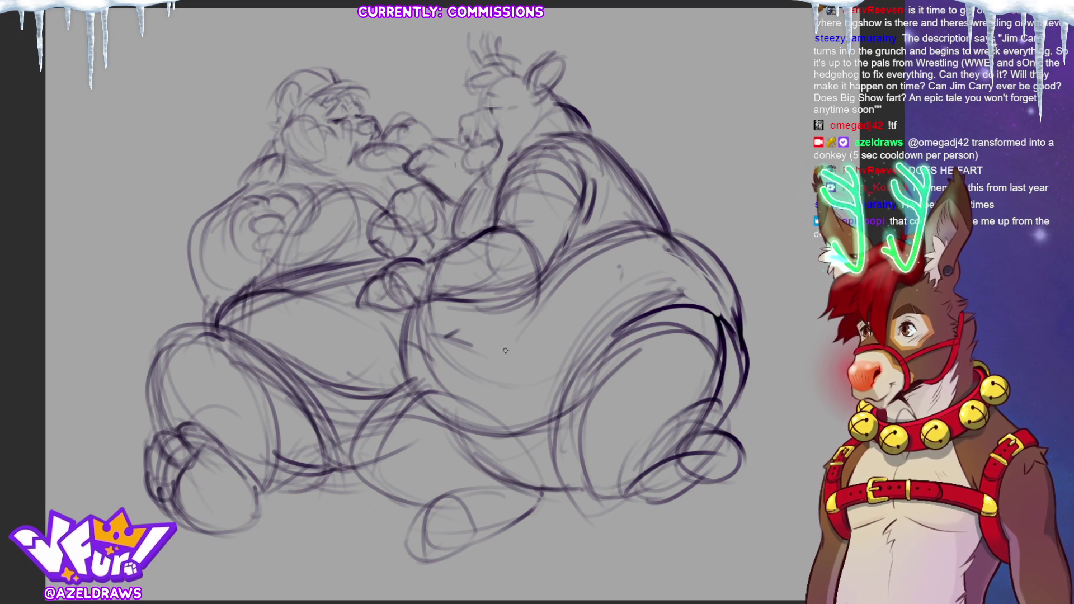
{"action": "mouse_move", "coordinate": [258, 344]}
{"action": "left_mouse_down"}
{"action": "mouse_move", "coordinate": [325, 417]}
{"action": "mouse_move", "coordinate": [283, 367]}
{"action": "mouse_move", "coordinate": [316, 442]}
{"action": "left_mouse_up"}
{"action": "left_click_drag", "start_coordinate": [263, 353], "coordinate": [291, 384]}
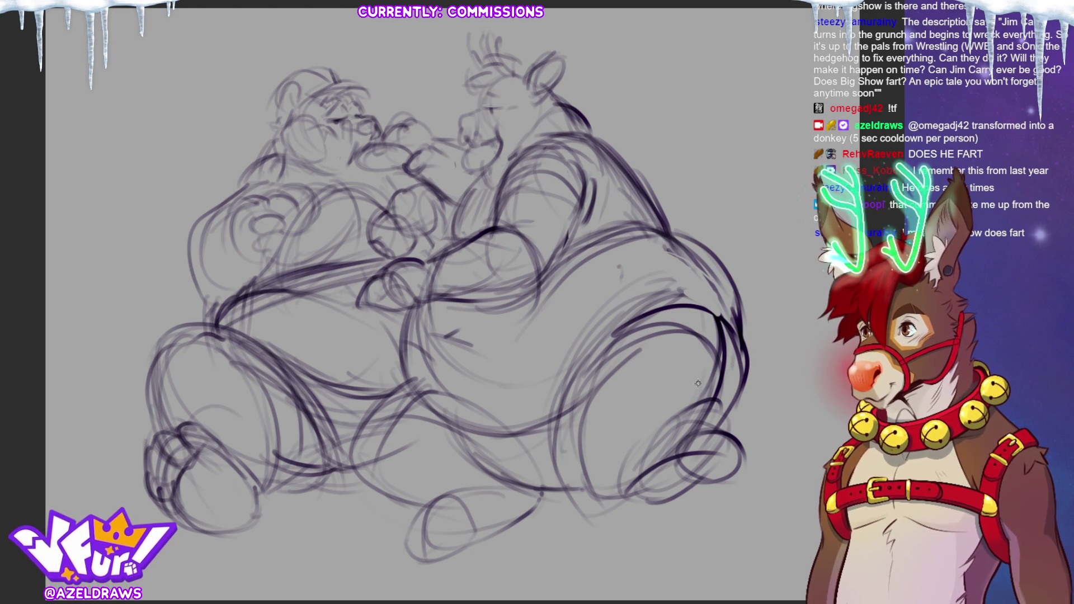
{"action": "mouse_move", "coordinate": [699, 295]}
{"action": "left_mouse_down"}
{"action": "mouse_move", "coordinate": [638, 287]}
{"action": "mouse_move", "coordinate": [541, 467]}
{"action": "mouse_move", "coordinate": [774, 435]}
{"action": "mouse_move", "coordinate": [654, 246]}
{"action": "mouse_move", "coordinate": [637, 259]}
{"action": "left_mouse_up"}
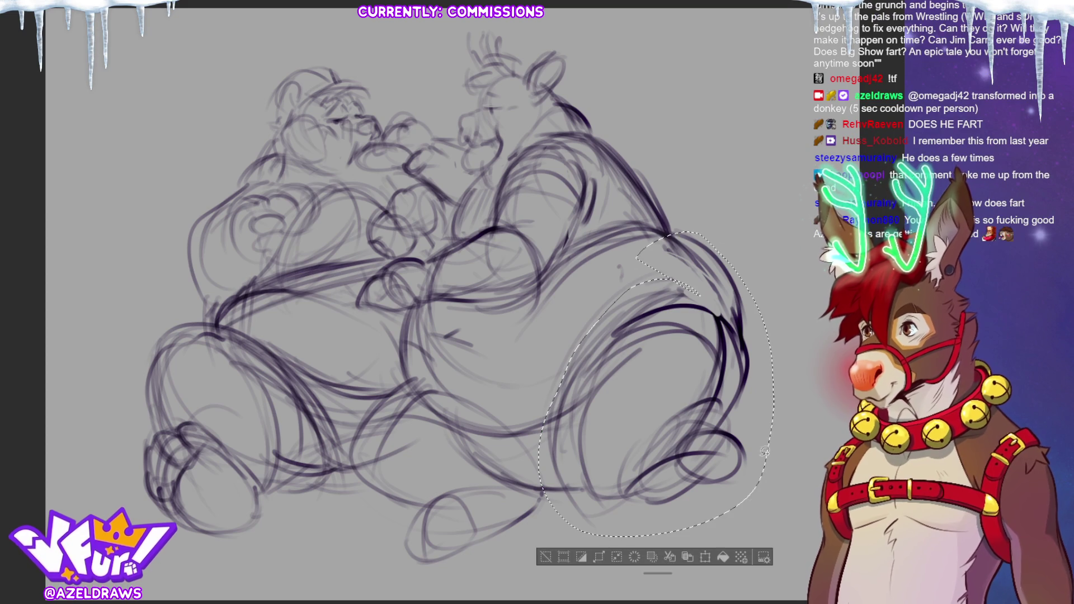
Nudge the lassoed belly-and-leg sketch slightly right with Transform, then deselect
{"action": "left_click", "coordinate": [705, 557]}
{"action": "left_click_drag", "start_coordinate": [711, 419], "coordinate": [730, 423]}
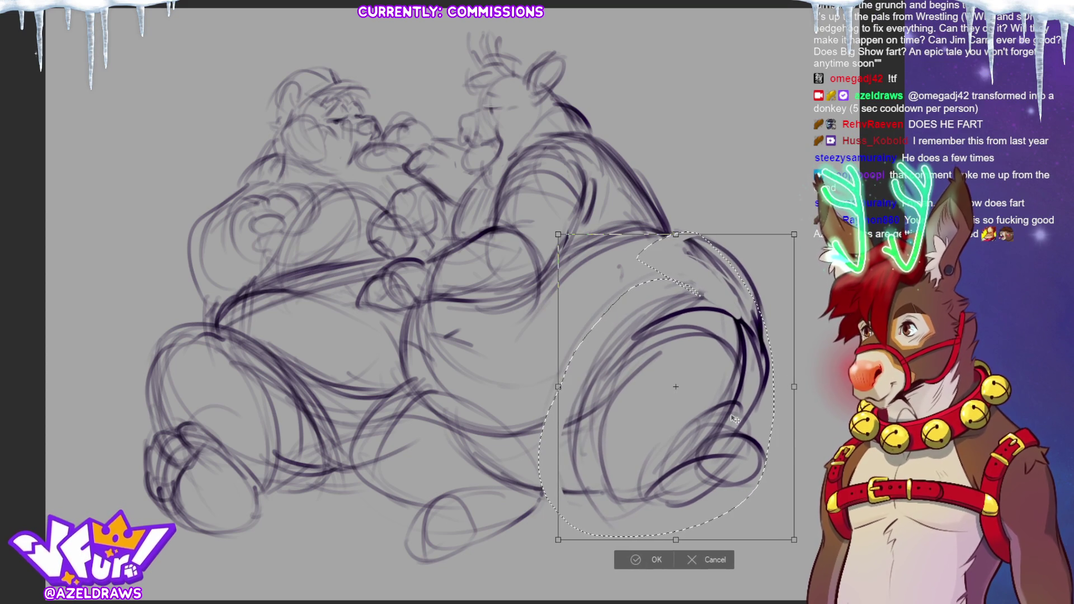
{"action": "left_click", "coordinate": [636, 560]}
{"action": "left_click", "coordinate": [564, 559]}
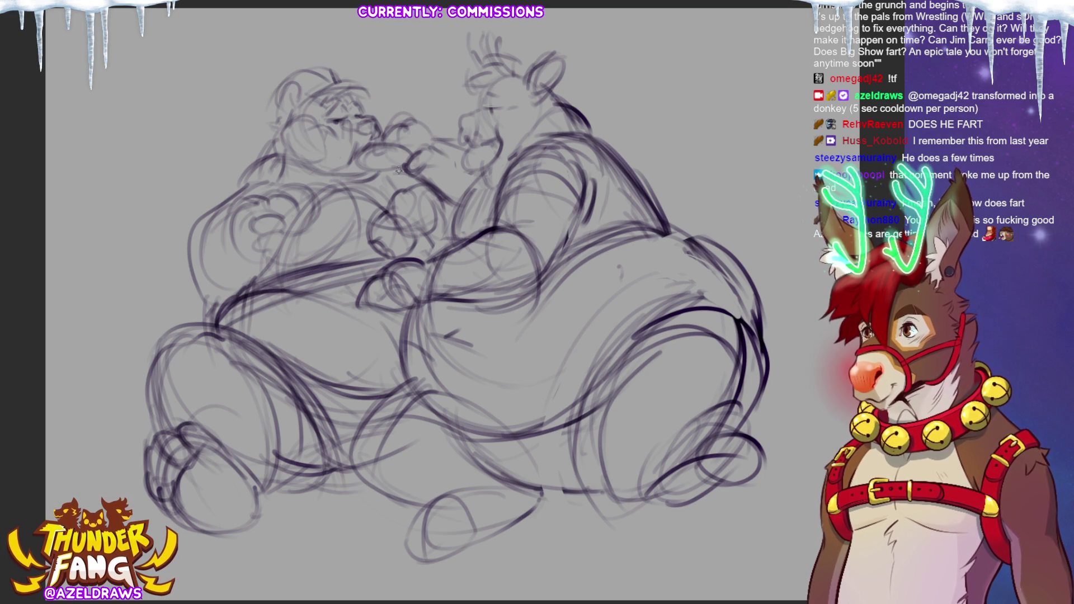
Add shoulder and upper-arm lines, then narrow the central arm with Transform and deselect
{"action": "mouse_move", "coordinate": [286, 187]}
{"action": "left_mouse_down"}
{"action": "mouse_move", "coordinate": [271, 159]}
{"action": "mouse_move", "coordinate": [221, 201]}
{"action": "mouse_move", "coordinate": [235, 191]}
{"action": "left_mouse_up"}
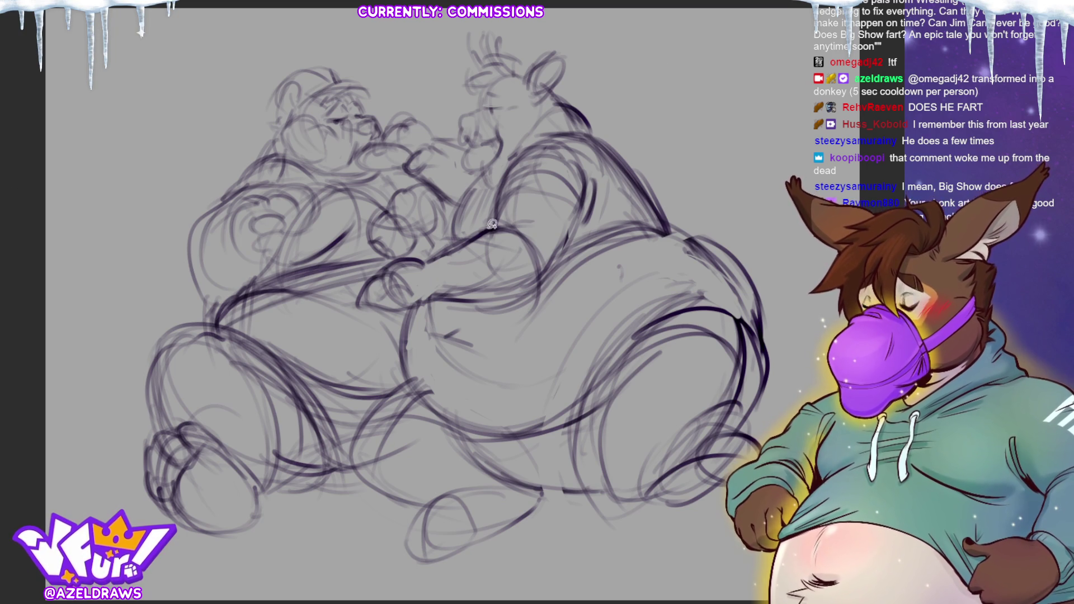
{"action": "mouse_move", "coordinate": [488, 223]}
{"action": "left_mouse_down"}
{"action": "mouse_move", "coordinate": [457, 276]}
{"action": "mouse_move", "coordinate": [507, 313]}
{"action": "mouse_move", "coordinate": [548, 260]}
{"action": "mouse_move", "coordinate": [529, 218]}
{"action": "left_mouse_up"}
{"action": "left_click", "coordinate": [549, 335]}
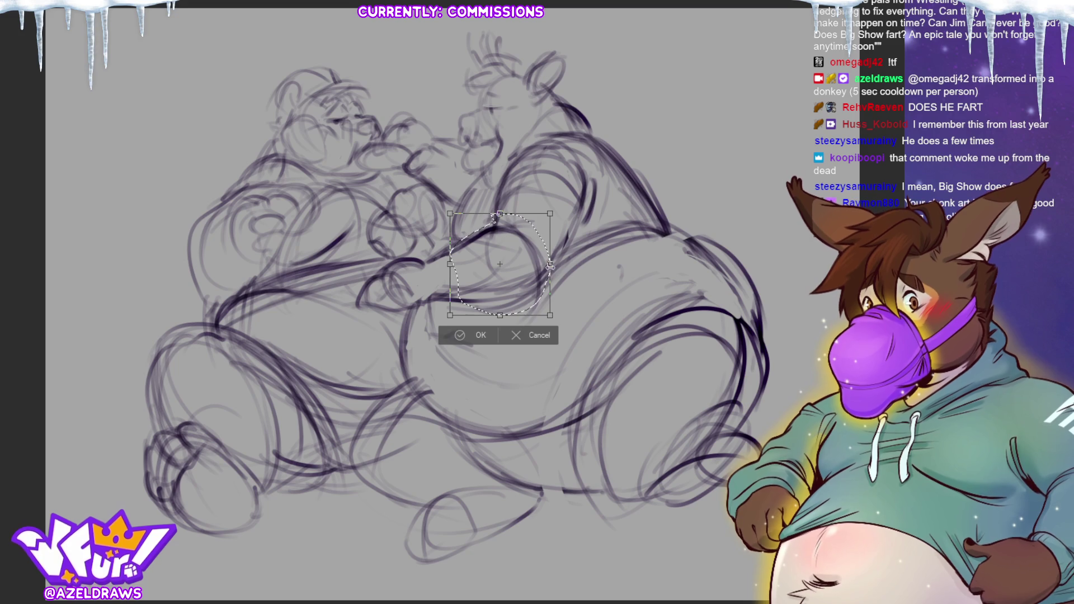
{"action": "left_click_drag", "start_coordinate": [548, 268], "coordinate": [535, 270]}
{"action": "left_click", "coordinate": [455, 335]}
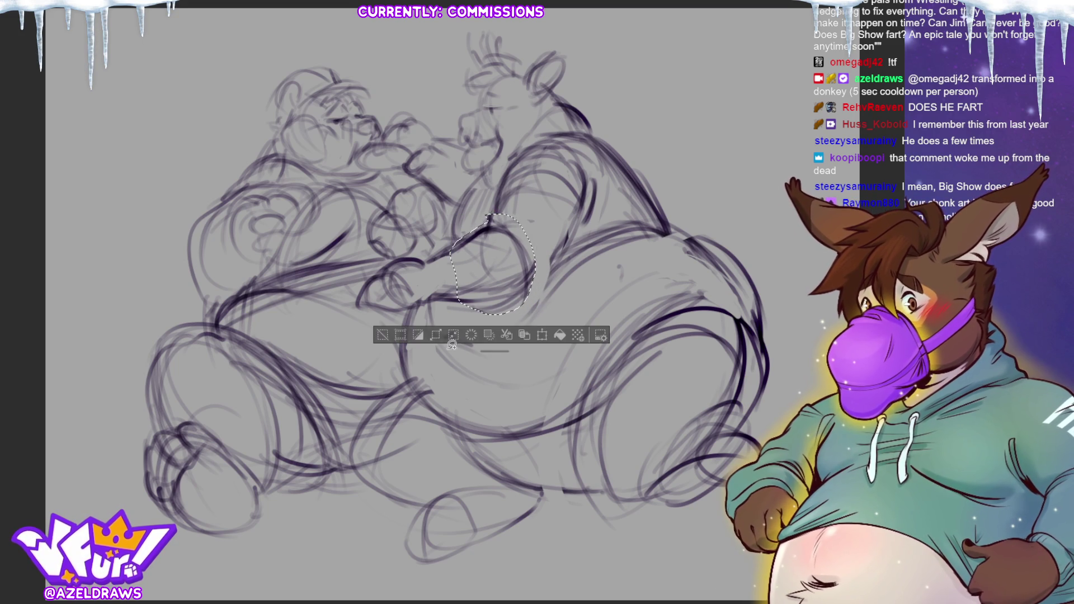
{"action": "left_click", "coordinate": [405, 333]}
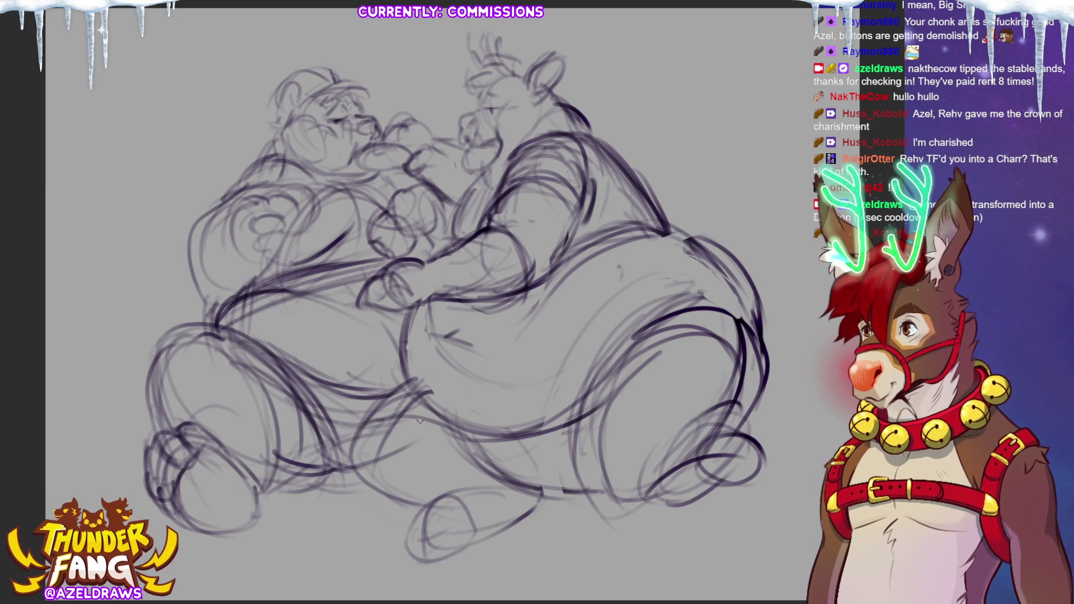
Retrace the right figure's lower leg, then delete the whole sketch from the canvas
{"action": "mouse_move", "coordinate": [342, 433]}
{"action": "left_mouse_down"}
{"action": "mouse_move", "coordinate": [467, 436]}
{"action": "mouse_move", "coordinate": [486, 464]}
{"action": "mouse_move", "coordinate": [571, 486]}
{"action": "left_mouse_up"}
{"action": "left_click_drag", "start_coordinate": [587, 440], "coordinate": [610, 370]}
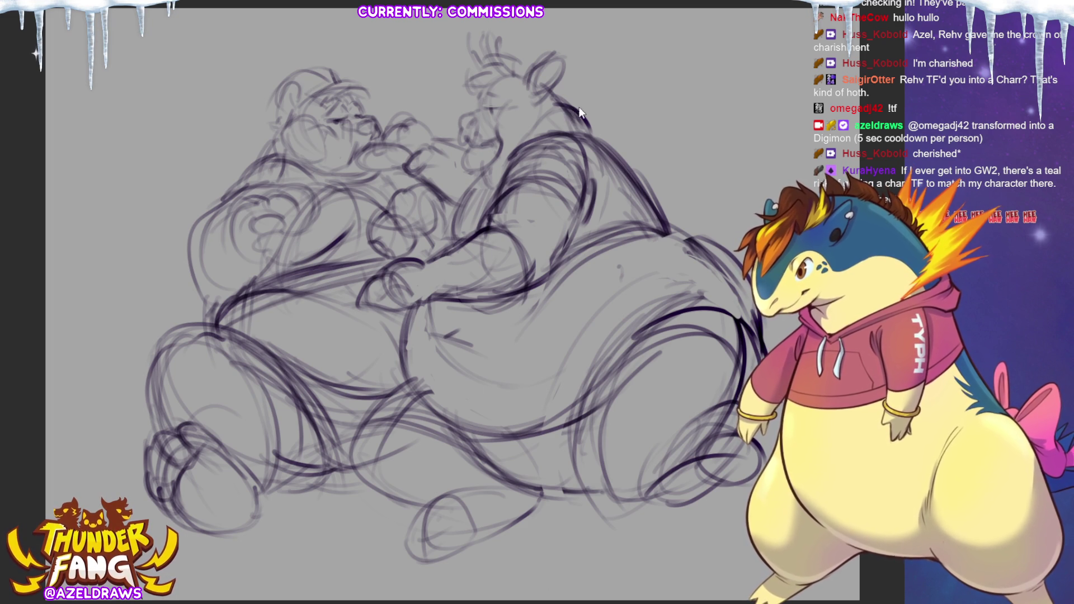
{"action": "key", "text": "Delete"}
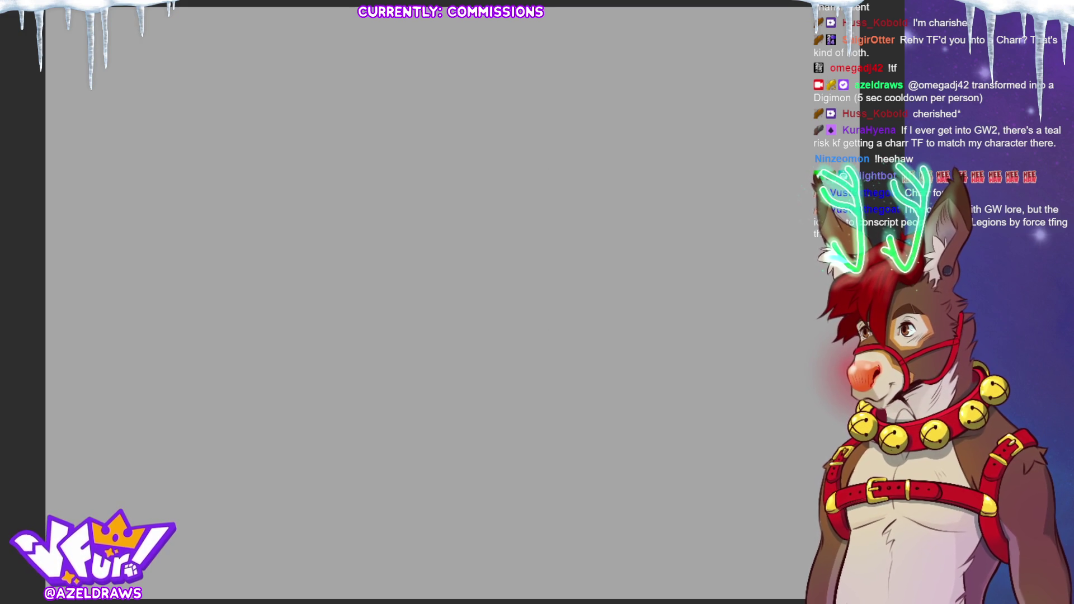
Rough in an oval with crossing guidelines and a curved body line looping right
{"action": "mouse_move", "coordinate": [292, 166]}
{"action": "left_mouse_down"}
{"action": "mouse_move", "coordinate": [267, 195]}
{"action": "mouse_move", "coordinate": [238, 167]}
{"action": "mouse_move", "coordinate": [263, 151]}
{"action": "mouse_move", "coordinate": [292, 211]}
{"action": "left_mouse_up"}
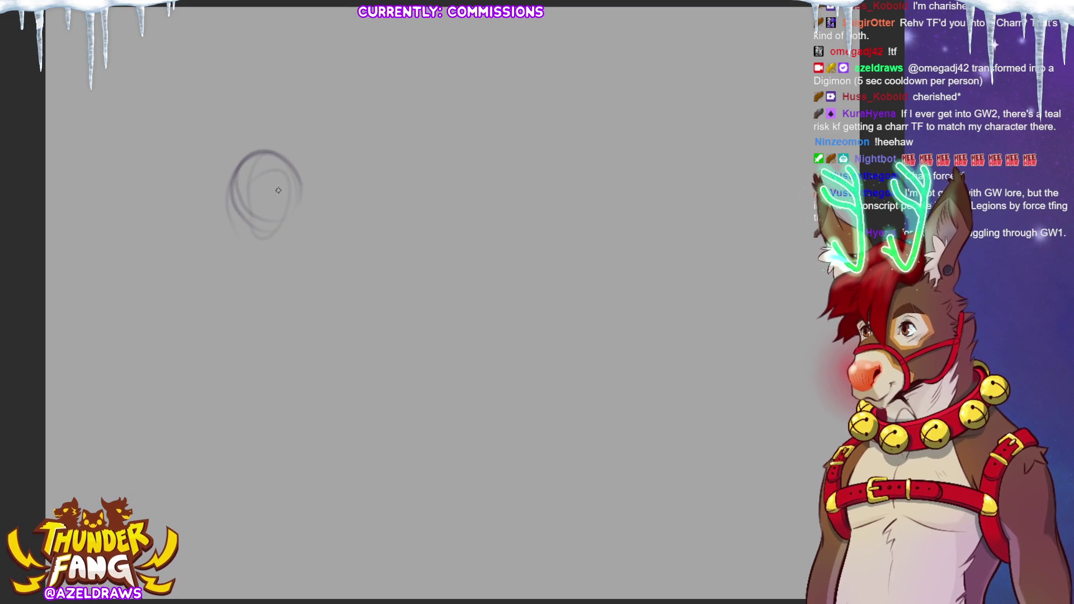
{"action": "left_click_drag", "start_coordinate": [298, 183], "coordinate": [240, 202]}
{"action": "mouse_move", "coordinate": [263, 232]}
{"action": "left_mouse_down"}
{"action": "mouse_move", "coordinate": [266, 163]}
{"action": "mouse_move", "coordinate": [289, 231]}
{"action": "mouse_move", "coordinate": [323, 189]}
{"action": "mouse_move", "coordinate": [361, 224]}
{"action": "left_mouse_up"}
{"action": "left_click_drag", "start_coordinate": [309, 189], "coordinate": [362, 223]}
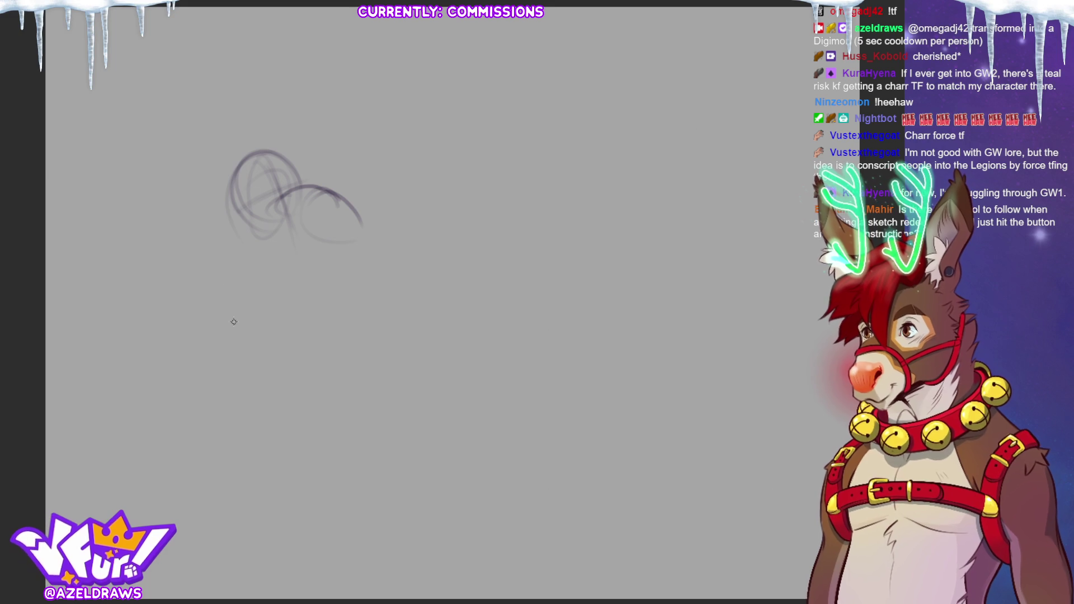
Draw a large hip circle with surrounding arcs, plus a curve and an oval to its left
{"action": "mouse_move", "coordinate": [250, 295]}
{"action": "left_mouse_down"}
{"action": "mouse_move", "coordinate": [293, 330]}
{"action": "mouse_move", "coordinate": [367, 283]}
{"action": "mouse_move", "coordinate": [350, 348]}
{"action": "left_mouse_up"}
{"action": "mouse_move", "coordinate": [344, 260]}
{"action": "left_mouse_down"}
{"action": "mouse_move", "coordinate": [263, 338]}
{"action": "mouse_move", "coordinate": [375, 325]}
{"action": "left_mouse_up"}
{"action": "left_click_drag", "start_coordinate": [294, 313], "coordinate": [375, 311]}
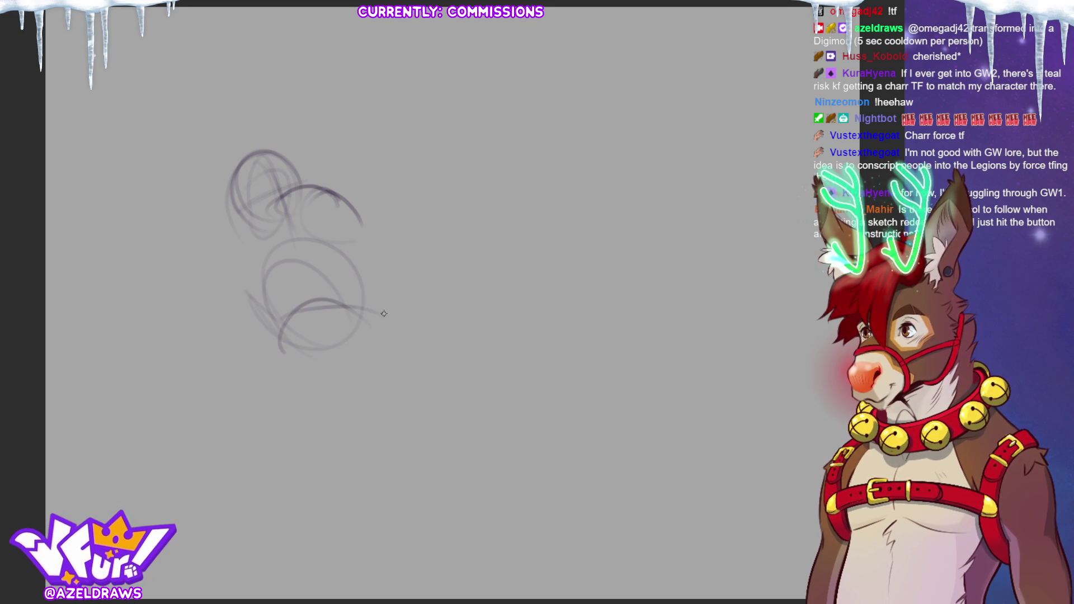
{"action": "left_click_drag", "start_coordinate": [316, 241], "coordinate": [356, 273]}
{"action": "mouse_move", "coordinate": [250, 274]}
{"action": "left_mouse_down"}
{"action": "mouse_move", "coordinate": [273, 351]}
{"action": "mouse_move", "coordinate": [367, 314]}
{"action": "left_mouse_up"}
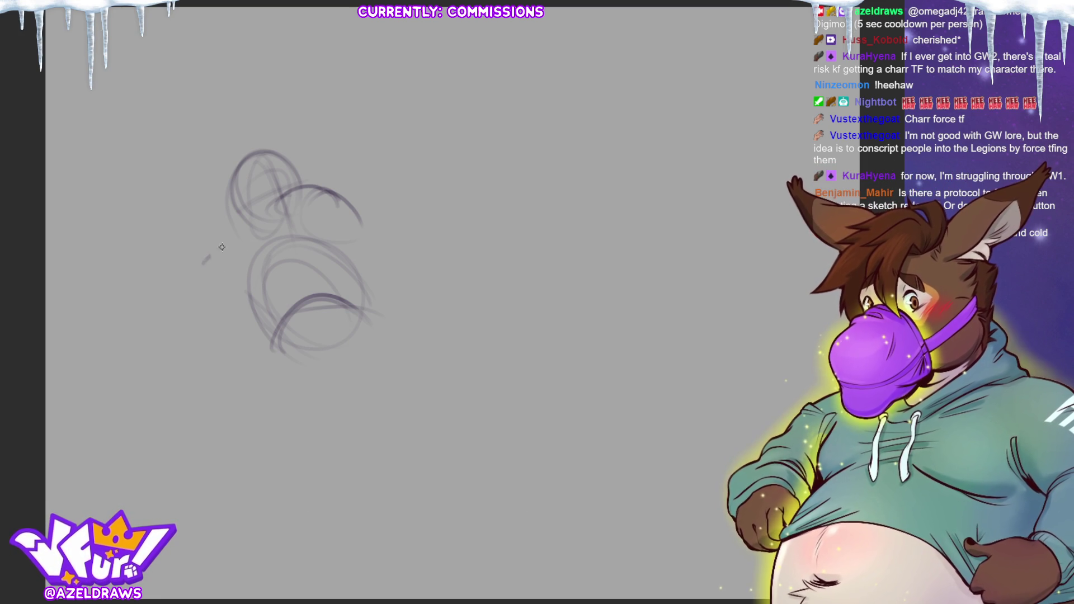
{"action": "left_click_drag", "start_coordinate": [204, 263], "coordinate": [264, 254]}
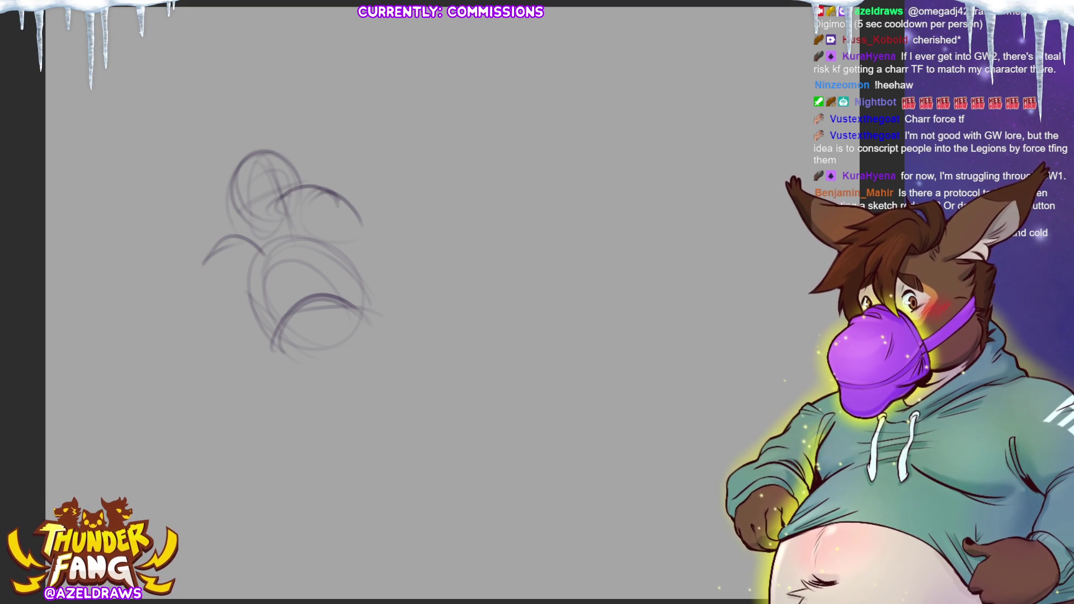
{"action": "mouse_move", "coordinate": [203, 262]}
{"action": "left_mouse_down"}
{"action": "mouse_move", "coordinate": [194, 286]}
{"action": "mouse_move", "coordinate": [230, 286]}
{"action": "mouse_move", "coordinate": [235, 246]}
{"action": "mouse_move", "coordinate": [165, 338]}
{"action": "left_mouse_up"}
Sketch the long leg reaching down-left to a foot with toes
{"action": "left_click_drag", "start_coordinate": [256, 221], "coordinate": [307, 241]}
{"action": "mouse_move", "coordinate": [207, 307]}
{"action": "left_mouse_down"}
{"action": "mouse_move", "coordinate": [251, 318]}
{"action": "mouse_move", "coordinate": [185, 358]}
{"action": "mouse_move", "coordinate": [158, 353]}
{"action": "mouse_move", "coordinate": [142, 413]}
{"action": "left_mouse_up"}
{"action": "mouse_move", "coordinate": [187, 344]}
{"action": "left_mouse_down"}
{"action": "mouse_move", "coordinate": [169, 411]}
{"action": "mouse_move", "coordinate": [95, 426]}
{"action": "mouse_move", "coordinate": [162, 444]}
{"action": "mouse_move", "coordinate": [173, 435]}
{"action": "mouse_move", "coordinate": [152, 454]}
{"action": "left_mouse_up"}
{"action": "mouse_move", "coordinate": [117, 419]}
{"action": "left_mouse_down"}
{"action": "mouse_move", "coordinate": [90, 428]}
{"action": "mouse_move", "coordinate": [78, 458]}
{"action": "left_mouse_up"}
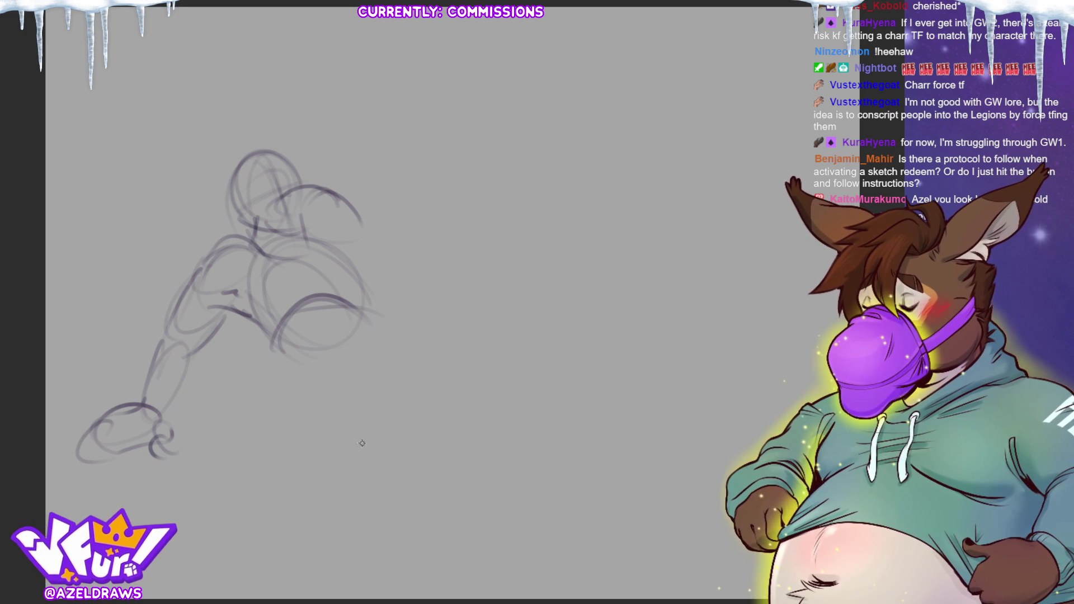
Refine the leg, hip, thigh and back contours, adding curves on the head's right side
{"action": "left_click_drag", "start_coordinate": [257, 318], "coordinate": [297, 373]}
{"action": "mouse_move", "coordinate": [324, 245]}
{"action": "left_mouse_down"}
{"action": "mouse_move", "coordinate": [355, 296]}
{"action": "mouse_move", "coordinate": [369, 375]}
{"action": "left_mouse_up"}
{"action": "left_click_drag", "start_coordinate": [356, 303], "coordinate": [369, 351]}
{"action": "mouse_move", "coordinate": [305, 397]}
{"action": "left_mouse_down"}
{"action": "mouse_move", "coordinate": [371, 330]}
{"action": "mouse_move", "coordinate": [313, 361]}
{"action": "mouse_move", "coordinate": [341, 398]}
{"action": "left_mouse_up"}
{"action": "left_click_drag", "start_coordinate": [368, 307], "coordinate": [386, 368]}
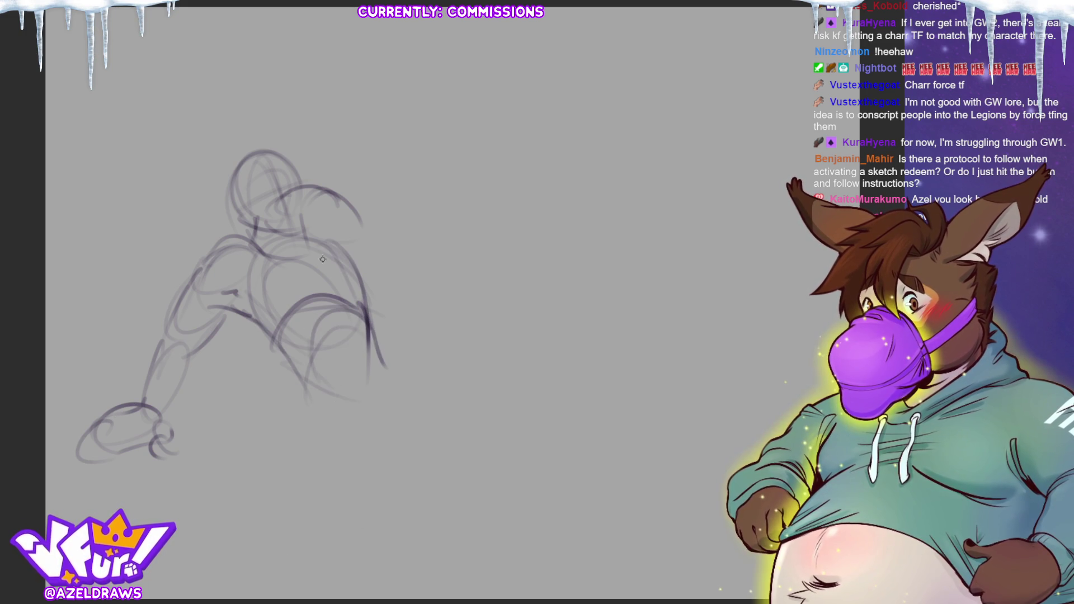
{"action": "mouse_move", "coordinate": [251, 320]}
{"action": "left_mouse_down"}
{"action": "mouse_move", "coordinate": [316, 279]}
{"action": "mouse_move", "coordinate": [315, 250]}
{"action": "mouse_move", "coordinate": [341, 253]}
{"action": "left_mouse_up"}
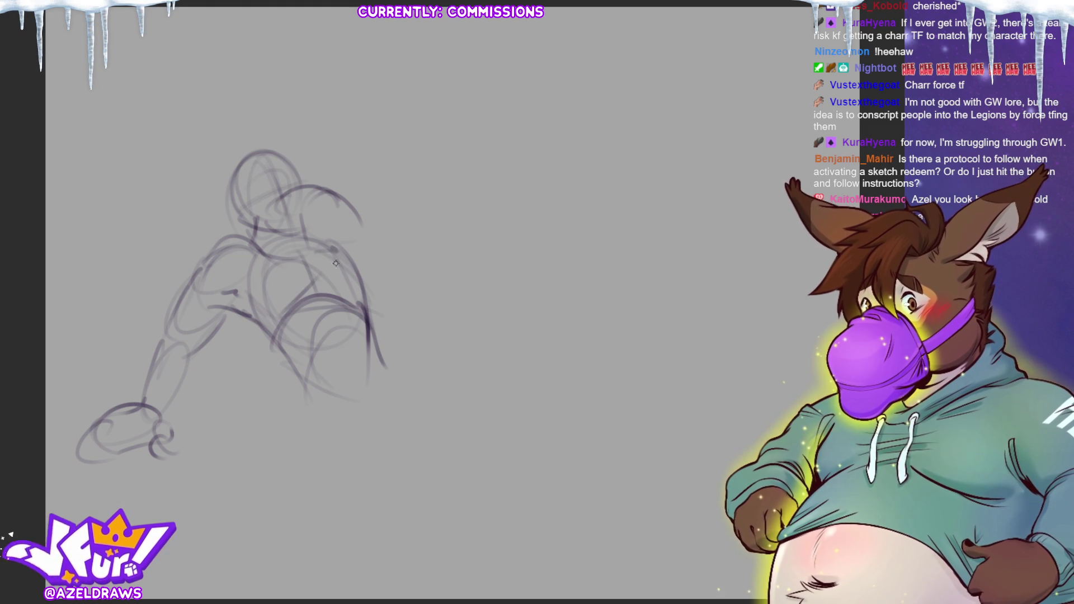
{"action": "mouse_move", "coordinate": [322, 240]}
{"action": "left_mouse_down"}
{"action": "mouse_move", "coordinate": [369, 228]}
{"action": "mouse_move", "coordinate": [374, 249]}
{"action": "mouse_move", "coordinate": [358, 258]}
{"action": "mouse_move", "coordinate": [395, 263]}
{"action": "left_mouse_up"}
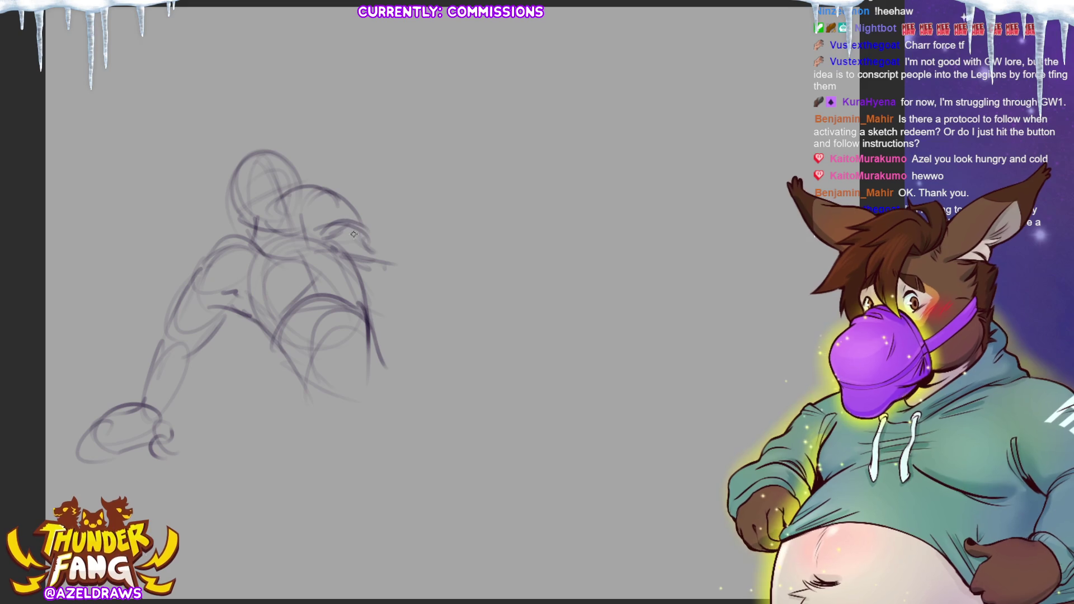
Rework the top of the head, undoing an unwanted curl stroke
{"action": "left_click_drag", "start_coordinate": [356, 214], "coordinate": [367, 230]}
{"action": "mouse_move", "coordinate": [335, 196]}
{"action": "left_mouse_down"}
{"action": "mouse_move", "coordinate": [315, 234]}
{"action": "mouse_move", "coordinate": [359, 207]}
{"action": "mouse_move", "coordinate": [354, 180]}
{"action": "mouse_move", "coordinate": [329, 168]}
{"action": "mouse_move", "coordinate": [339, 192]}
{"action": "mouse_move", "coordinate": [369, 204]}
{"action": "mouse_move", "coordinate": [364, 241]}
{"action": "mouse_move", "coordinate": [370, 193]}
{"action": "mouse_move", "coordinate": [325, 151]}
{"action": "mouse_move", "coordinate": [339, 170]}
{"action": "mouse_move", "coordinate": [307, 173]}
{"action": "mouse_move", "coordinate": [339, 191]}
{"action": "mouse_move", "coordinate": [353, 167]}
{"action": "left_mouse_up"}
{"action": "key", "text": "ctrl+z"}
{"action": "key", "text": "ctrl+z"}
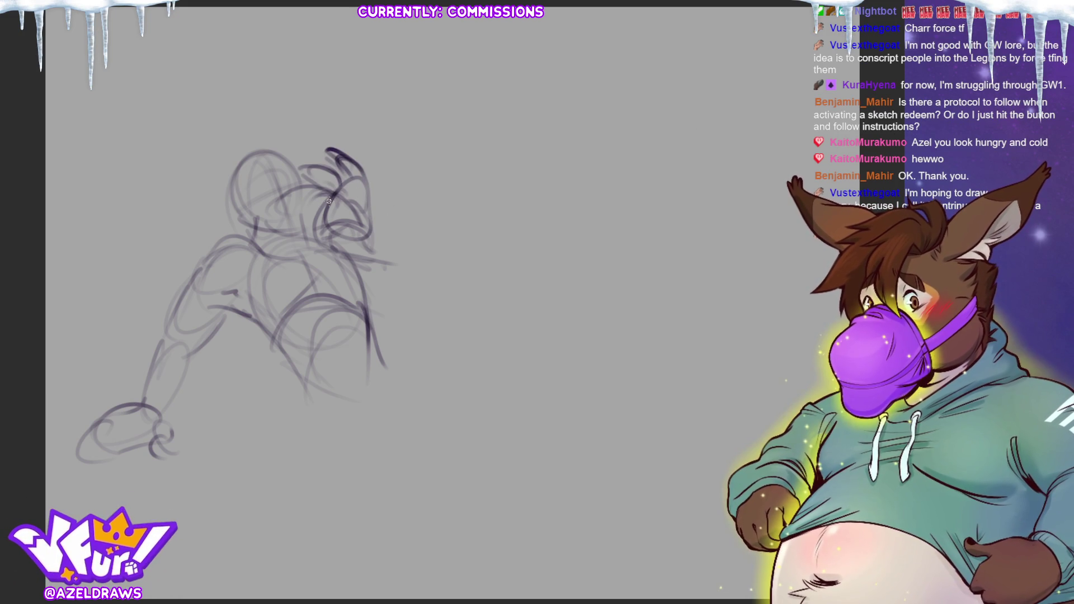
{"action": "left_click_drag", "start_coordinate": [308, 206], "coordinate": [340, 243]}
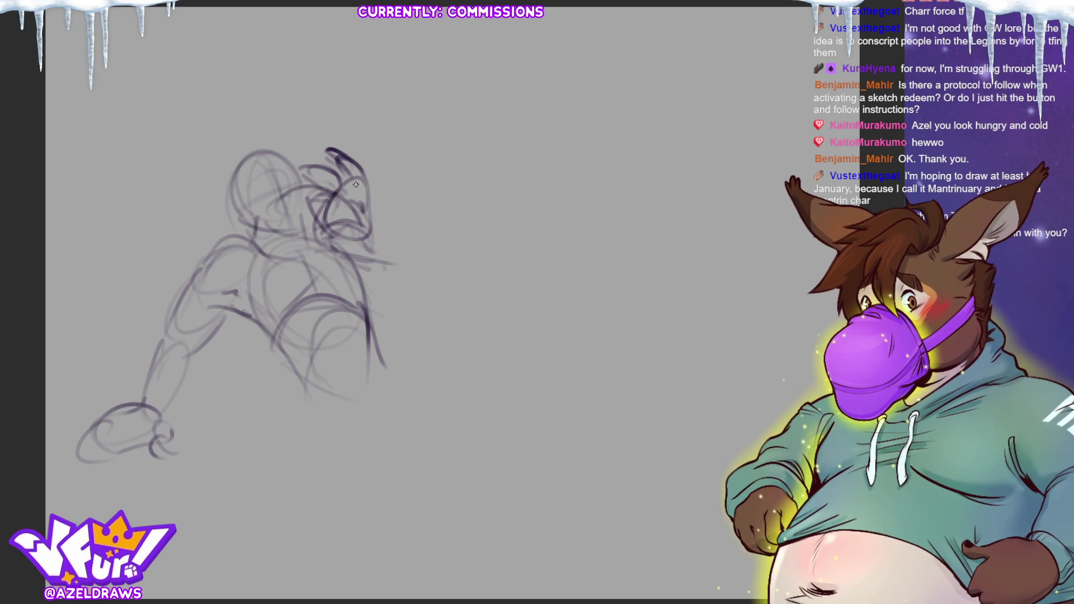
Loop in the bent leg with large arcs on the right side of the hips
{"action": "left_click_drag", "start_coordinate": [321, 359], "coordinate": [299, 405]}
{"action": "mouse_move", "coordinate": [367, 287]}
{"action": "left_mouse_down"}
{"action": "mouse_move", "coordinate": [380, 275]}
{"action": "mouse_move", "coordinate": [395, 291]}
{"action": "mouse_move", "coordinate": [311, 390]}
{"action": "left_mouse_up"}
{"action": "left_click_drag", "start_coordinate": [339, 324], "coordinate": [310, 408]}
{"action": "left_click_drag", "start_coordinate": [392, 350], "coordinate": [395, 373]}
{"action": "mouse_move", "coordinate": [384, 298]}
{"action": "left_mouse_down"}
{"action": "mouse_move", "coordinate": [313, 434]}
{"action": "mouse_move", "coordinate": [385, 394]}
{"action": "left_mouse_up"}
{"action": "left_click_drag", "start_coordinate": [395, 317], "coordinate": [391, 364]}
{"action": "mouse_move", "coordinate": [356, 316]}
{"action": "left_mouse_down"}
{"action": "mouse_move", "coordinate": [387, 289]}
{"action": "mouse_move", "coordinate": [413, 302]}
{"action": "mouse_move", "coordinate": [356, 363]}
{"action": "mouse_move", "coordinate": [415, 287]}
{"action": "mouse_move", "coordinate": [361, 369]}
{"action": "left_mouse_up"}
Strengthen the bent leg's right side and draw the foot with its sole and toes
{"action": "mouse_move", "coordinate": [403, 290]}
{"action": "left_mouse_down"}
{"action": "mouse_move", "coordinate": [418, 381]}
{"action": "mouse_move", "coordinate": [404, 417]}
{"action": "left_mouse_up"}
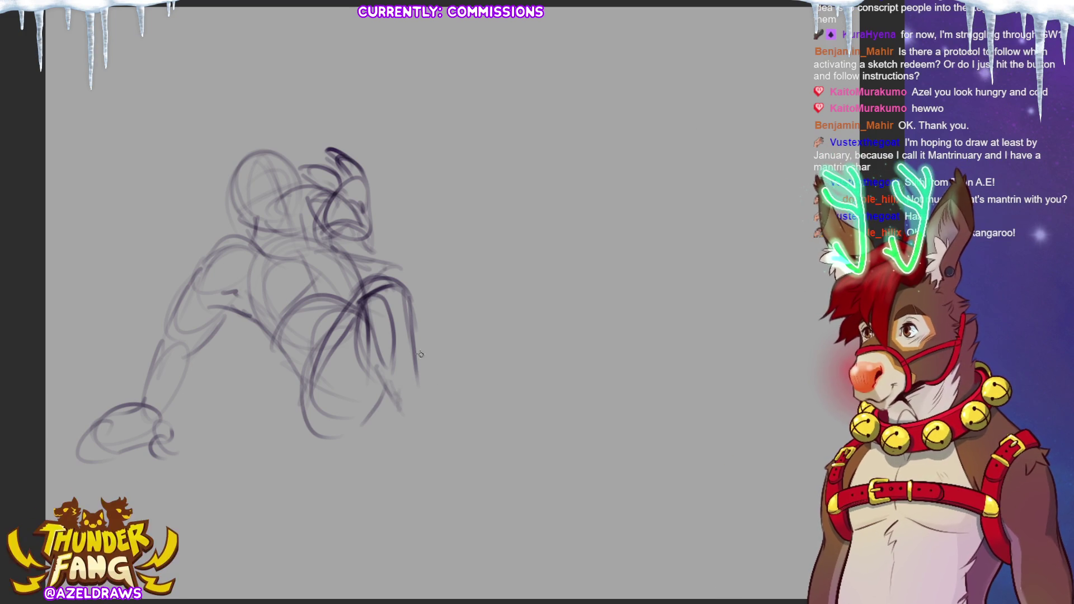
{"action": "mouse_move", "coordinate": [371, 375]}
{"action": "left_mouse_down"}
{"action": "mouse_move", "coordinate": [398, 399]}
{"action": "mouse_move", "coordinate": [429, 379]}
{"action": "left_mouse_up"}
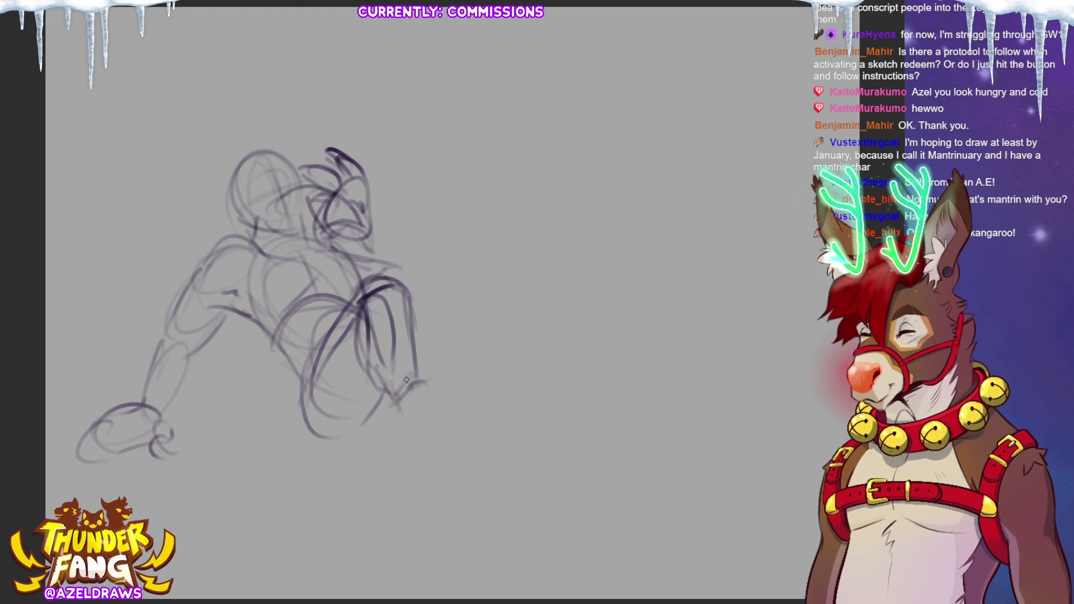
{"action": "left_click_drag", "start_coordinate": [391, 389], "coordinate": [414, 366]}
{"action": "mouse_move", "coordinate": [381, 408]}
{"action": "left_mouse_down"}
{"action": "mouse_move", "coordinate": [428, 372]}
{"action": "mouse_move", "coordinate": [384, 406]}
{"action": "mouse_move", "coordinate": [442, 339]}
{"action": "mouse_move", "coordinate": [483, 351]}
{"action": "mouse_move", "coordinate": [440, 420]}
{"action": "mouse_move", "coordinate": [392, 431]}
{"action": "left_mouse_up"}
{"action": "left_click_drag", "start_coordinate": [464, 392], "coordinate": [423, 447]}
{"action": "mouse_move", "coordinate": [424, 363]}
{"action": "left_mouse_down"}
{"action": "mouse_move", "coordinate": [467, 342]}
{"action": "mouse_move", "coordinate": [431, 428]}
{"action": "left_mouse_up"}
{"action": "mouse_move", "coordinate": [462, 367]}
{"action": "left_mouse_down"}
{"action": "mouse_move", "coordinate": [414, 389]}
{"action": "mouse_move", "coordinate": [477, 357]}
{"action": "mouse_move", "coordinate": [475, 374]}
{"action": "mouse_move", "coordinate": [449, 381]}
{"action": "mouse_move", "coordinate": [467, 341]}
{"action": "mouse_move", "coordinate": [456, 341]}
{"action": "mouse_move", "coordinate": [475, 380]}
{"action": "mouse_move", "coordinate": [432, 381]}
{"action": "left_mouse_up"}
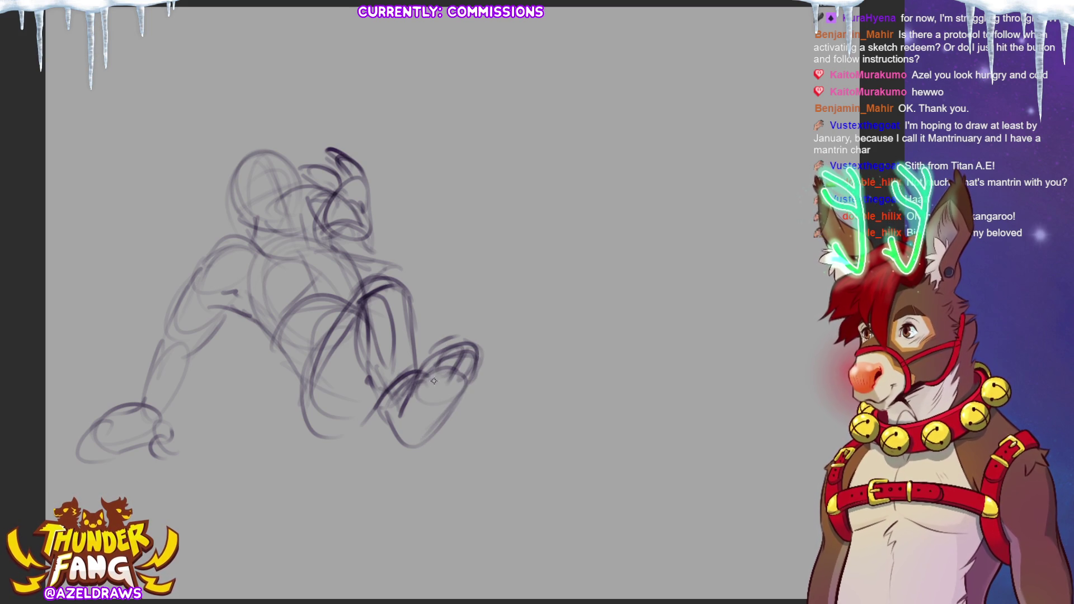
Darken the shin's left contour and sketch a long line extending right past the foot
{"action": "mouse_move", "coordinate": [353, 299]}
{"action": "left_mouse_down"}
{"action": "mouse_move", "coordinate": [313, 350]}
{"action": "mouse_move", "coordinate": [305, 425]}
{"action": "left_mouse_up"}
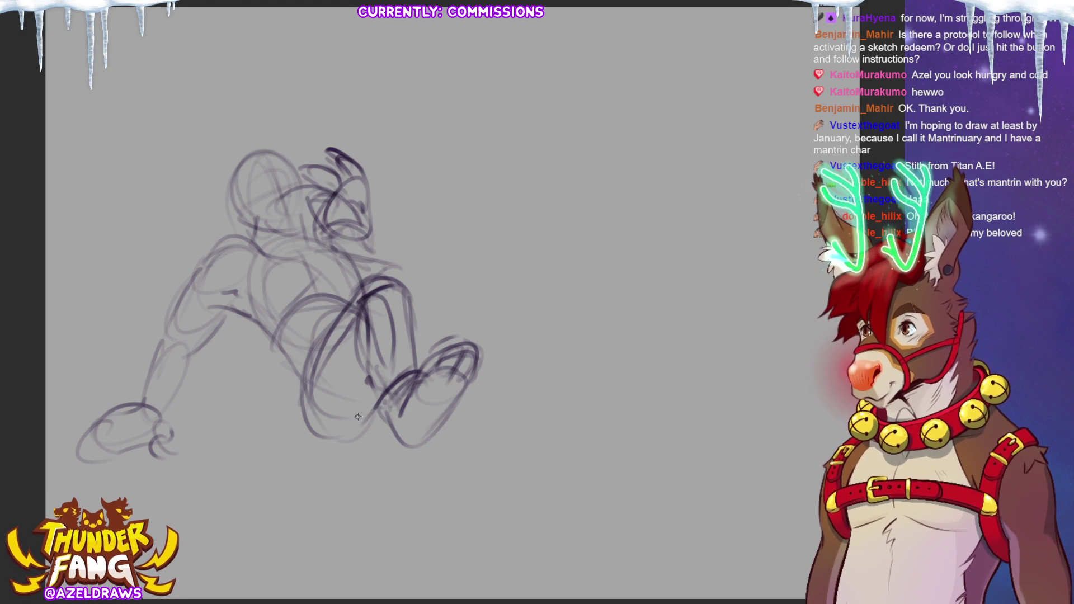
{"action": "left_click_drag", "start_coordinate": [397, 342], "coordinate": [460, 316]}
{"action": "mouse_move", "coordinate": [386, 344]}
{"action": "left_mouse_down"}
{"action": "mouse_move", "coordinate": [344, 411]}
{"action": "mouse_move", "coordinate": [302, 383]}
{"action": "mouse_move", "coordinate": [297, 394]}
{"action": "mouse_move", "coordinate": [383, 404]}
{"action": "left_mouse_up"}
{"action": "mouse_move", "coordinate": [376, 364]}
{"action": "left_mouse_down"}
{"action": "mouse_move", "coordinate": [372, 395]}
{"action": "mouse_move", "coordinate": [319, 419]}
{"action": "left_mouse_up"}
{"action": "left_click_drag", "start_coordinate": [394, 411], "coordinate": [456, 398]}
Sketch long lines past the feet and an oval to their right, undoing the last oval
{"action": "left_click_drag", "start_coordinate": [400, 336], "coordinate": [501, 320]}
{"action": "left_click_drag", "start_coordinate": [394, 347], "coordinate": [439, 416]}
{"action": "left_click_drag", "start_coordinate": [495, 330], "coordinate": [532, 358]}
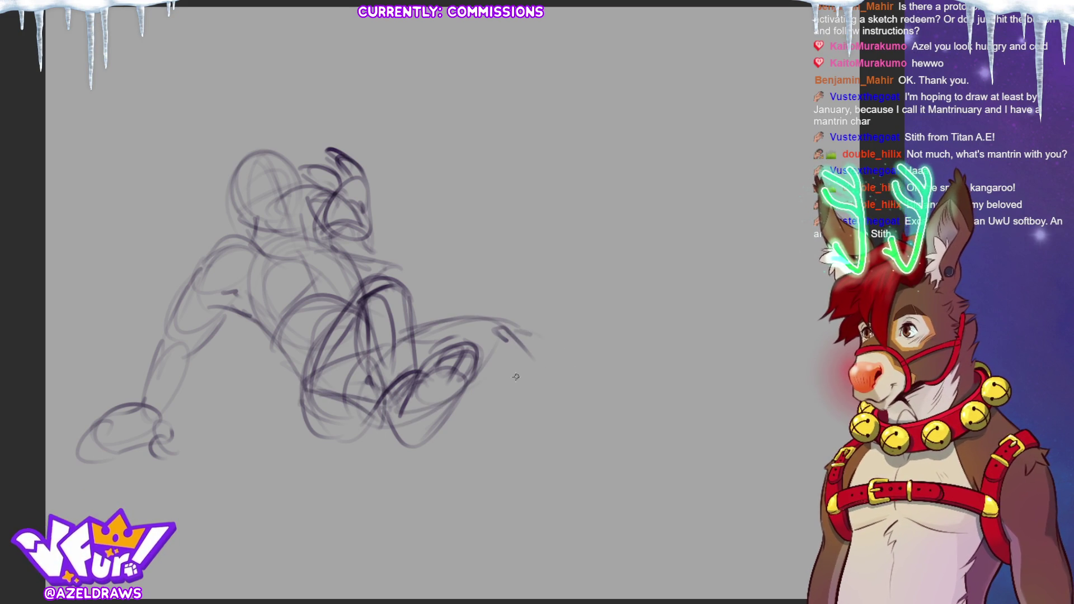
{"action": "mouse_move", "coordinate": [495, 322]}
{"action": "left_mouse_down"}
{"action": "mouse_move", "coordinate": [525, 324]}
{"action": "mouse_move", "coordinate": [565, 352]}
{"action": "left_mouse_up"}
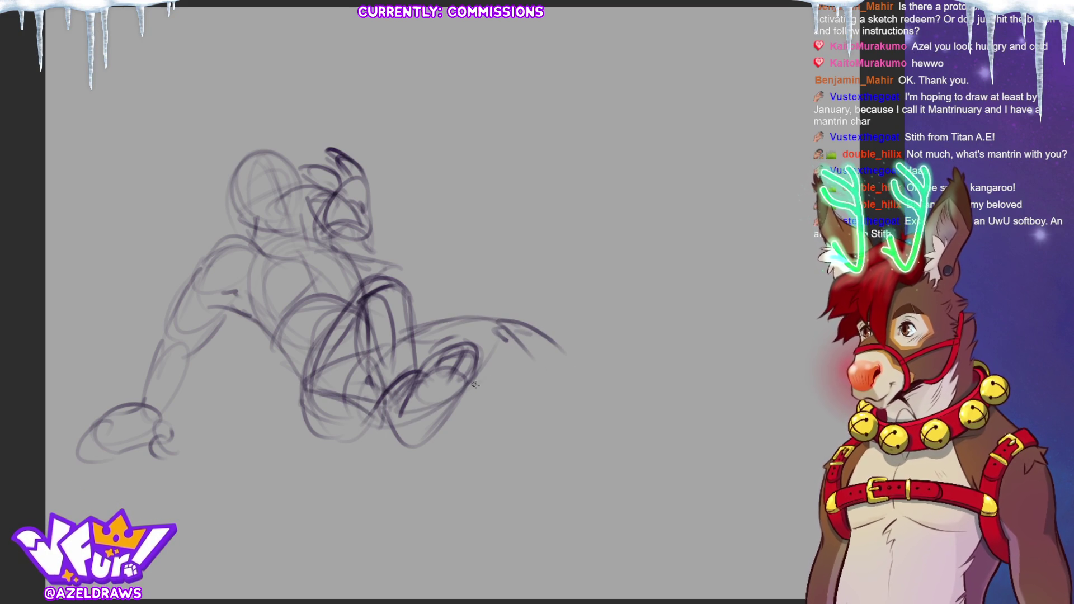
{"action": "mouse_move", "coordinate": [486, 358]}
{"action": "left_mouse_down"}
{"action": "mouse_move", "coordinate": [545, 398]}
{"action": "mouse_move", "coordinate": [504, 324]}
{"action": "left_mouse_up"}
{"action": "mouse_move", "coordinate": [506, 330]}
{"action": "left_mouse_down"}
{"action": "mouse_move", "coordinate": [487, 392]}
{"action": "mouse_move", "coordinate": [549, 391]}
{"action": "left_mouse_up"}
{"action": "left_click_drag", "start_coordinate": [492, 317], "coordinate": [531, 338]}
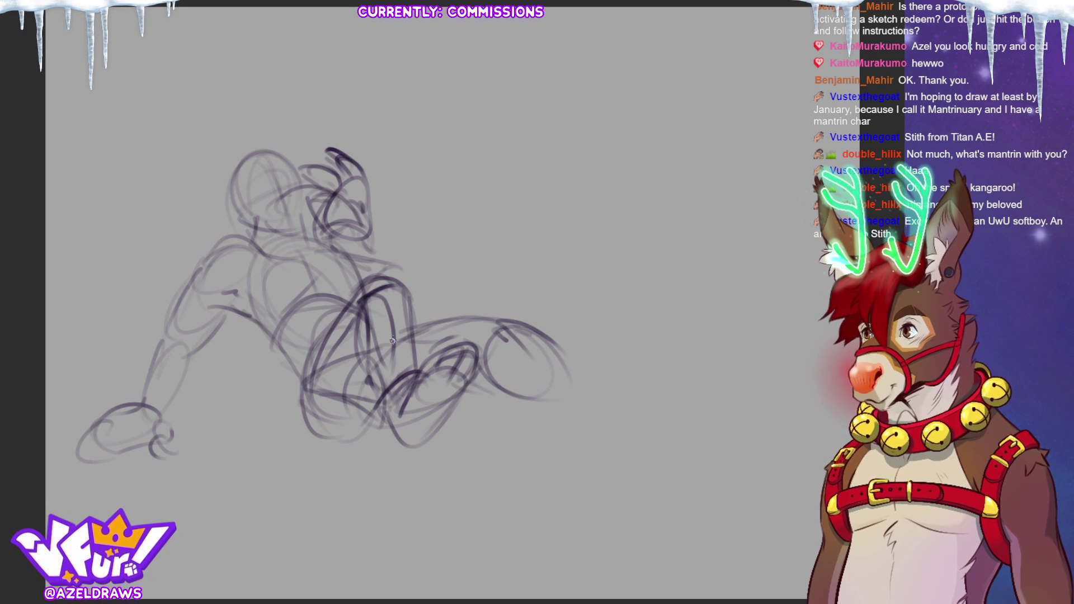
{"action": "key", "text": "ctrl+z"}
{"action": "key", "text": "ctrl+z"}
{"action": "key", "text": "ctrl+z"}
Redraw the oval right of the feet, adding its lower curve and upper-right line
{"action": "mouse_move", "coordinate": [413, 331]}
{"action": "left_mouse_down"}
{"action": "mouse_move", "coordinate": [523, 347]}
{"action": "mouse_move", "coordinate": [481, 380]}
{"action": "left_mouse_up"}
{"action": "left_click_drag", "start_coordinate": [531, 344], "coordinate": [537, 386]}
{"action": "mouse_move", "coordinate": [525, 321]}
{"action": "left_mouse_down"}
{"action": "mouse_move", "coordinate": [464, 335]}
{"action": "mouse_move", "coordinate": [525, 406]}
{"action": "left_mouse_up"}
{"action": "left_click_drag", "start_coordinate": [528, 392], "coordinate": [565, 347]}
{"action": "left_click_drag", "start_coordinate": [481, 327], "coordinate": [521, 400]}
{"action": "left_click_drag", "start_coordinate": [520, 341], "coordinate": [573, 392]}
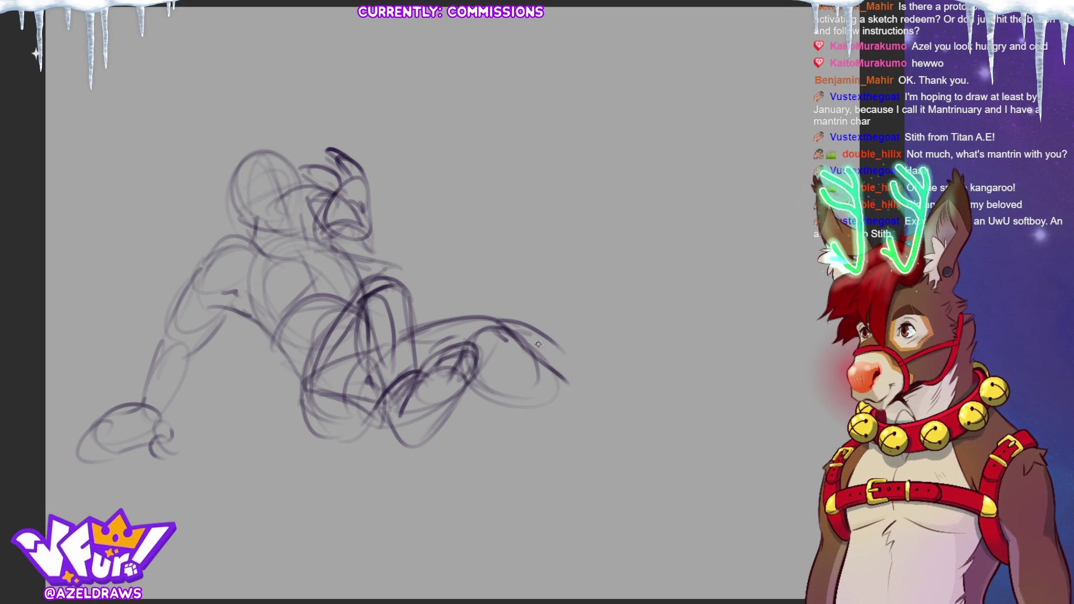
{"action": "left_click_drag", "start_coordinate": [465, 380], "coordinate": [562, 417]}
{"action": "left_click_drag", "start_coordinate": [534, 358], "coordinate": [576, 388]}
{"action": "mouse_move", "coordinate": [475, 367]}
{"action": "left_mouse_down"}
{"action": "mouse_move", "coordinate": [529, 397]}
{"action": "mouse_move", "coordinate": [624, 361]}
{"action": "left_mouse_up"}
{"action": "left_click_drag", "start_coordinate": [564, 413], "coordinate": [560, 416]}
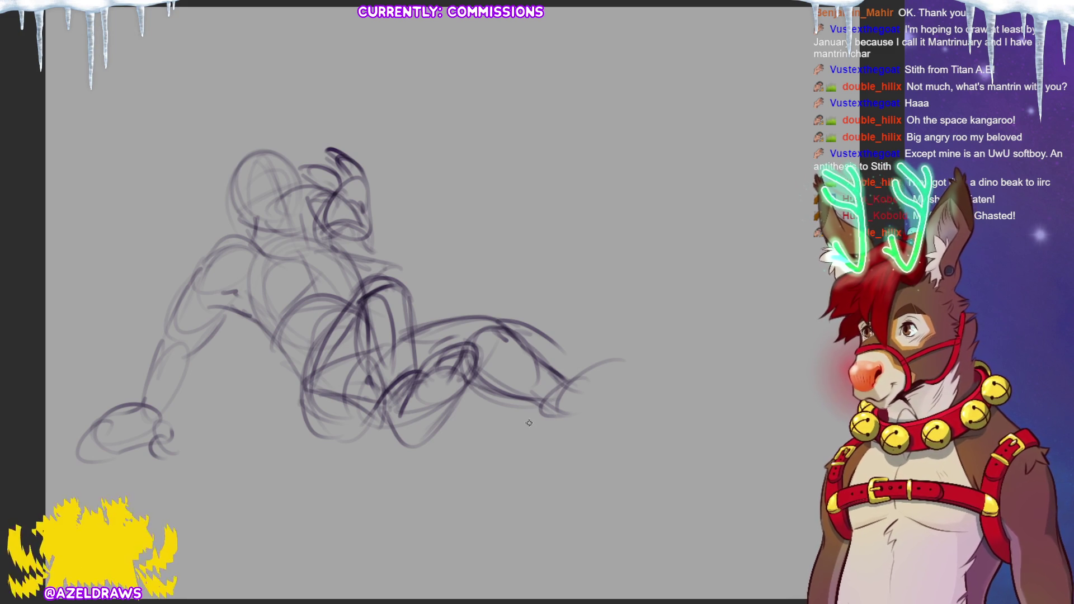
Define the lower leg down to the foot, with rounded toes and the foot's lower contour
{"action": "left_click_drag", "start_coordinate": [475, 364], "coordinate": [555, 413]}
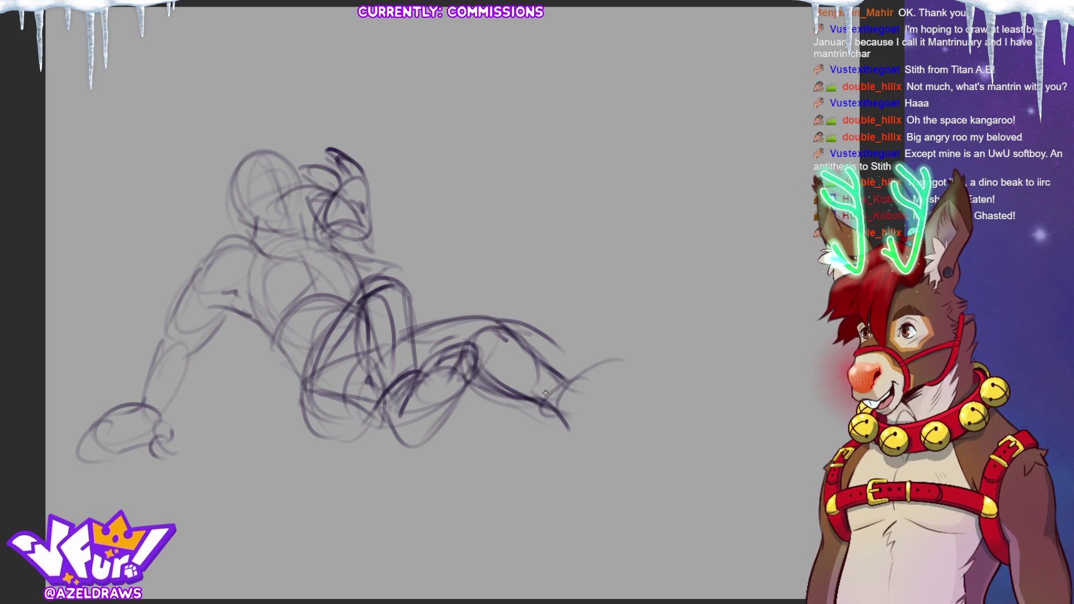
{"action": "mouse_move", "coordinate": [547, 364]}
{"action": "left_mouse_down"}
{"action": "mouse_move", "coordinate": [585, 395]}
{"action": "mouse_move", "coordinate": [571, 420]}
{"action": "mouse_move", "coordinate": [660, 428]}
{"action": "left_mouse_up"}
{"action": "left_click_drag", "start_coordinate": [594, 393], "coordinate": [666, 436]}
{"action": "left_click_drag", "start_coordinate": [576, 426], "coordinate": [594, 434]}
{"action": "key", "text": "ctrl+z"}
{"action": "mouse_move", "coordinate": [589, 395]}
{"action": "left_mouse_down"}
{"action": "mouse_move", "coordinate": [626, 410]}
{"action": "mouse_move", "coordinate": [583, 438]}
{"action": "mouse_move", "coordinate": [594, 435]}
{"action": "mouse_move", "coordinate": [598, 400]}
{"action": "mouse_move", "coordinate": [565, 438]}
{"action": "left_mouse_up"}
{"action": "mouse_move", "coordinate": [576, 421]}
{"action": "left_mouse_down"}
{"action": "mouse_move", "coordinate": [613, 398]}
{"action": "mouse_move", "coordinate": [564, 435]}
{"action": "mouse_move", "coordinate": [596, 395]}
{"action": "mouse_move", "coordinate": [653, 372]}
{"action": "mouse_move", "coordinate": [688, 376]}
{"action": "mouse_move", "coordinate": [684, 398]}
{"action": "mouse_move", "coordinate": [658, 394]}
{"action": "mouse_move", "coordinate": [652, 378]}
{"action": "mouse_move", "coordinate": [686, 394]}
{"action": "left_mouse_up"}
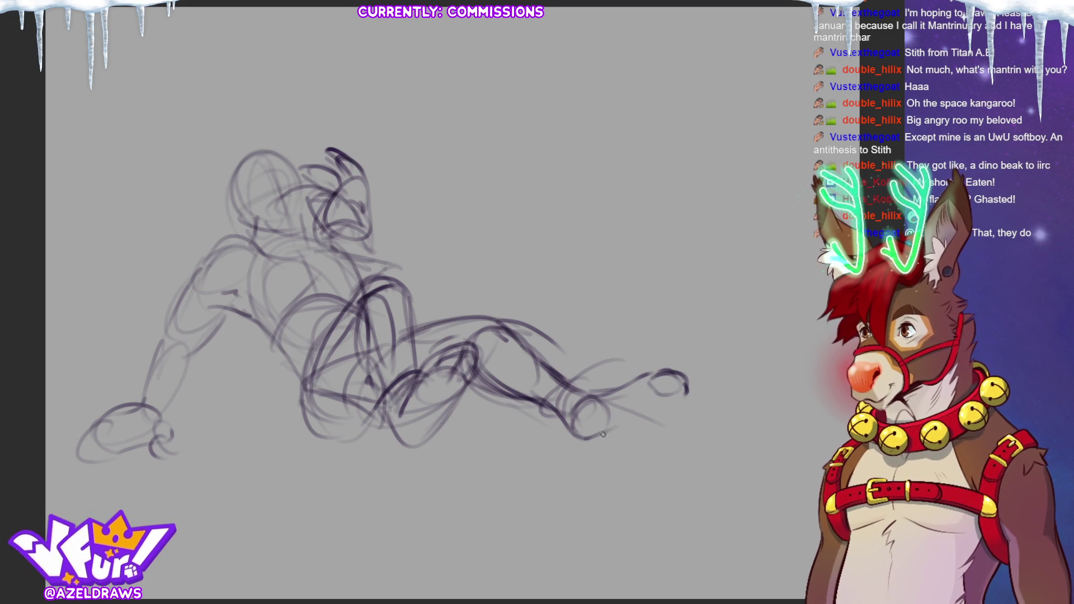
{"action": "mouse_move", "coordinate": [586, 438]}
{"action": "left_mouse_down"}
{"action": "mouse_move", "coordinate": [680, 404]}
{"action": "mouse_move", "coordinate": [693, 379]}
{"action": "mouse_move", "coordinate": [684, 404]}
{"action": "left_mouse_up"}
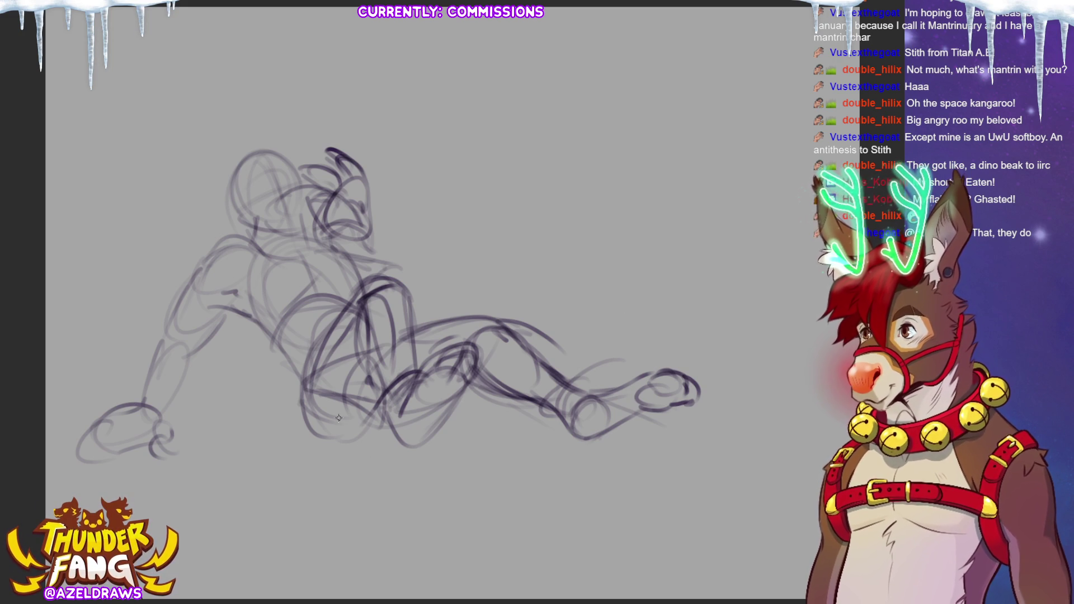
Replace the curve across the thigh with one drawn lower down
{"action": "left_click_drag", "start_coordinate": [407, 353], "coordinate": [529, 301]}
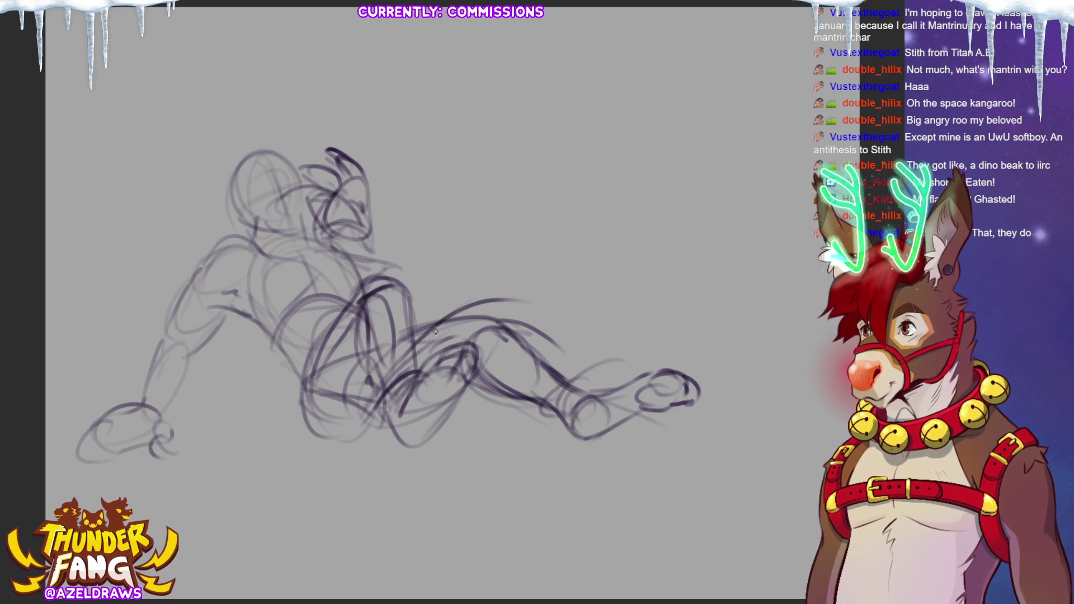
{"action": "key", "text": "ctrl+z"}
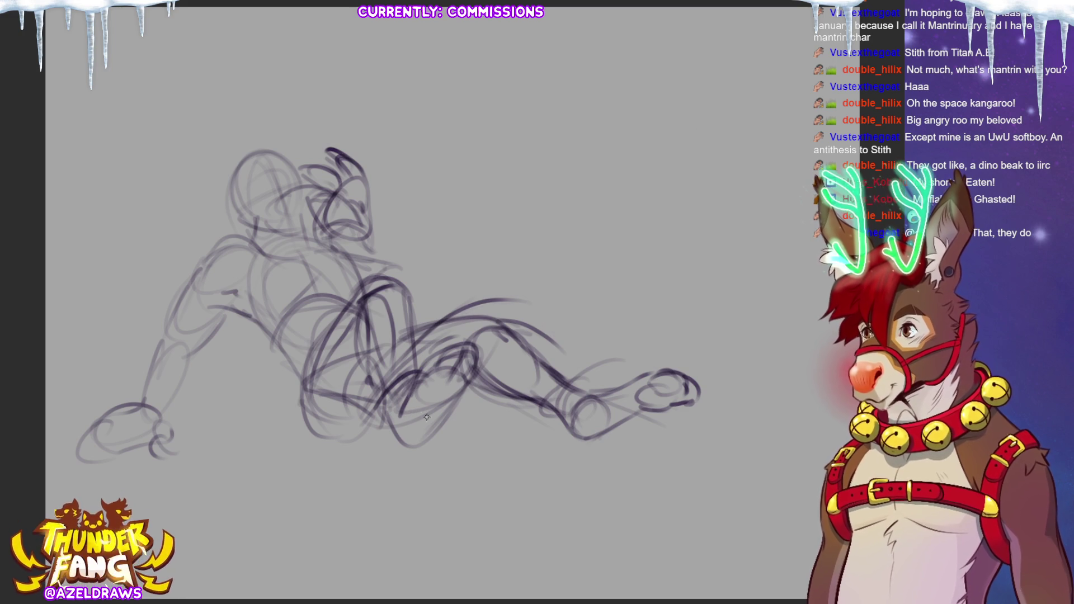
{"action": "key", "text": "ctrl+z"}
{"action": "mouse_move", "coordinate": [374, 399]}
{"action": "left_mouse_down"}
{"action": "mouse_move", "coordinate": [485, 347]}
{"action": "mouse_move", "coordinate": [525, 391]}
{"action": "left_mouse_up"}
Stroke lines along and beneath the lower leg, then sketch an ear above the head and a muzzle line
{"action": "mouse_move", "coordinate": [387, 434]}
{"action": "left_mouse_down"}
{"action": "mouse_move", "coordinate": [475, 426]}
{"action": "mouse_move", "coordinate": [498, 458]}
{"action": "left_mouse_up"}
{"action": "mouse_move", "coordinate": [524, 369]}
{"action": "left_mouse_down"}
{"action": "mouse_move", "coordinate": [531, 403]}
{"action": "mouse_move", "coordinate": [579, 442]}
{"action": "left_mouse_up"}
{"action": "mouse_move", "coordinate": [486, 459]}
{"action": "left_mouse_down"}
{"action": "mouse_move", "coordinate": [593, 454]}
{"action": "mouse_move", "coordinate": [584, 459]}
{"action": "left_mouse_up"}
{"action": "mouse_move", "coordinate": [342, 430]}
{"action": "left_mouse_down"}
{"action": "mouse_move", "coordinate": [396, 451]}
{"action": "mouse_move", "coordinate": [386, 451]}
{"action": "left_mouse_up"}
{"action": "mouse_move", "coordinate": [380, 436]}
{"action": "left_mouse_down"}
{"action": "mouse_move", "coordinate": [400, 444]}
{"action": "mouse_move", "coordinate": [403, 412]}
{"action": "left_mouse_up"}
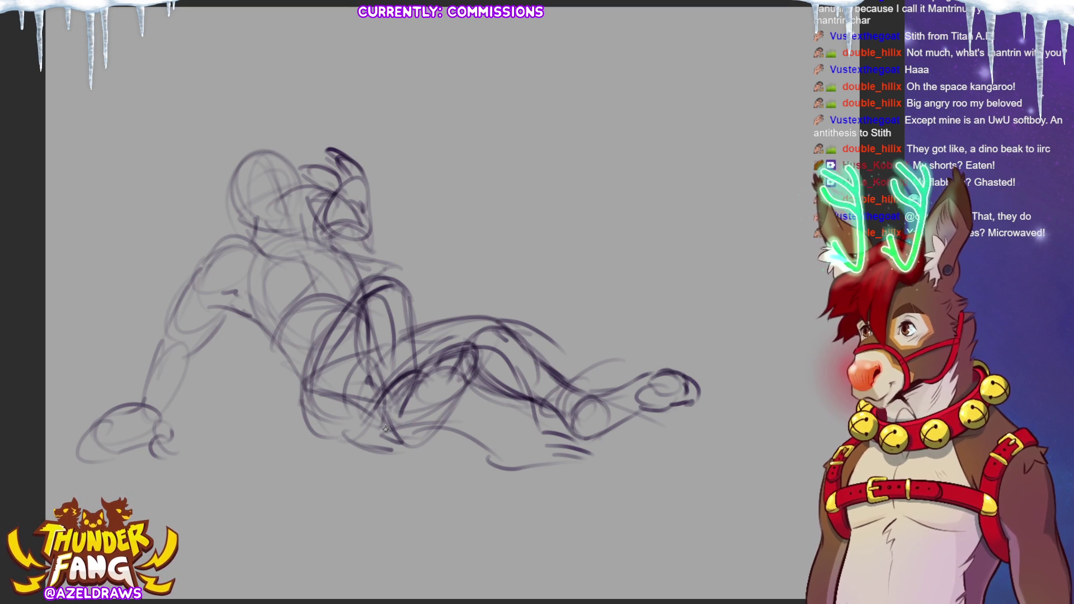
{"action": "mouse_move", "coordinate": [230, 188]}
{"action": "left_mouse_down"}
{"action": "mouse_move", "coordinate": [223, 144]}
{"action": "mouse_move", "coordinate": [238, 183]}
{"action": "mouse_move", "coordinate": [240, 131]}
{"action": "mouse_move", "coordinate": [288, 120]}
{"action": "mouse_move", "coordinate": [284, 155]}
{"action": "left_mouse_up"}
{"action": "mouse_move", "coordinate": [278, 208]}
{"action": "left_mouse_down"}
{"action": "mouse_move", "coordinate": [319, 188]}
{"action": "mouse_move", "coordinate": [281, 191]}
{"action": "mouse_move", "coordinate": [295, 186]}
{"action": "mouse_move", "coordinate": [302, 223]}
{"action": "mouse_move", "coordinate": [287, 227]}
{"action": "mouse_move", "coordinate": [302, 217]}
{"action": "left_mouse_up"}
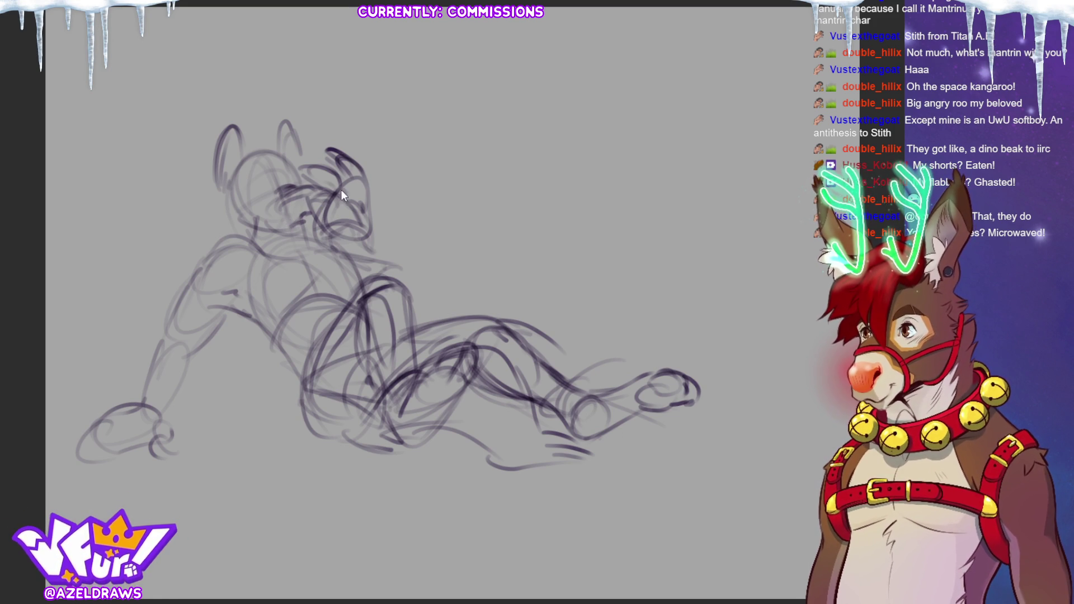
Darken the snout, add the head's top arc, brow and mouth, and erase stray strokes right of the head
{"action": "mouse_move", "coordinate": [304, 204]}
{"action": "left_mouse_down"}
{"action": "mouse_move", "coordinate": [291, 193]}
{"action": "mouse_move", "coordinate": [334, 191]}
{"action": "left_mouse_up"}
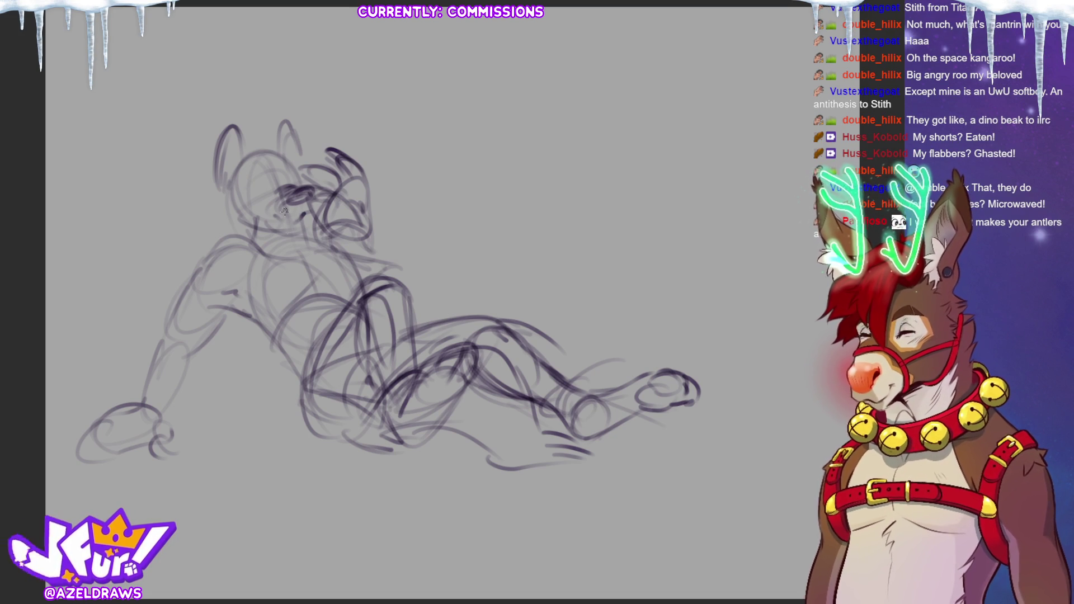
{"action": "mouse_move", "coordinate": [259, 138]}
{"action": "left_mouse_down"}
{"action": "mouse_move", "coordinate": [280, 127]}
{"action": "mouse_move", "coordinate": [294, 146]}
{"action": "mouse_move", "coordinate": [258, 163]}
{"action": "mouse_move", "coordinate": [303, 160]}
{"action": "left_mouse_up"}
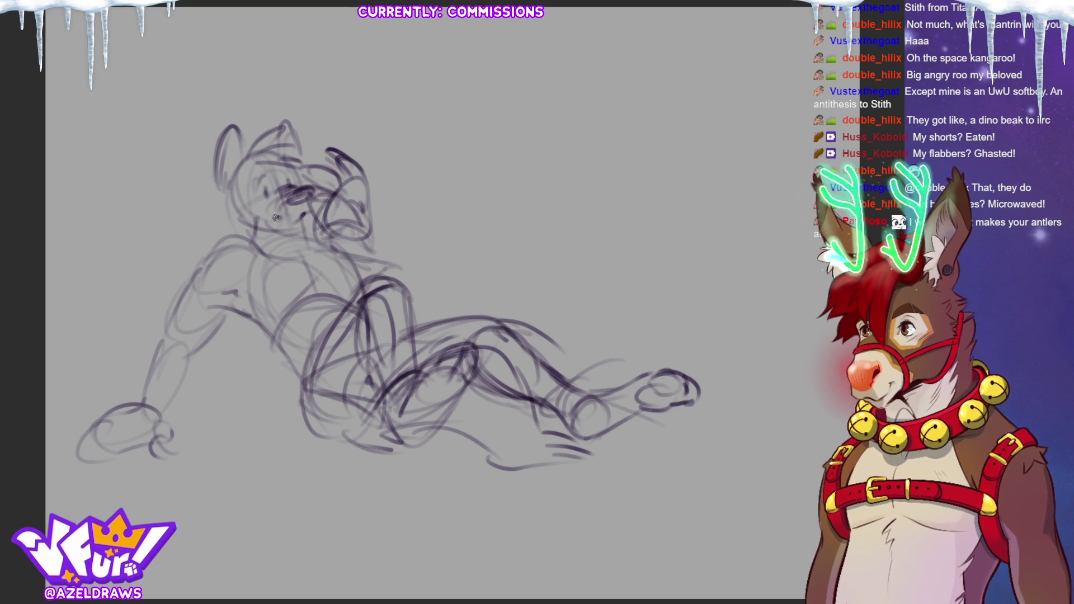
{"action": "left_click_drag", "start_coordinate": [301, 215], "coordinate": [305, 228]}
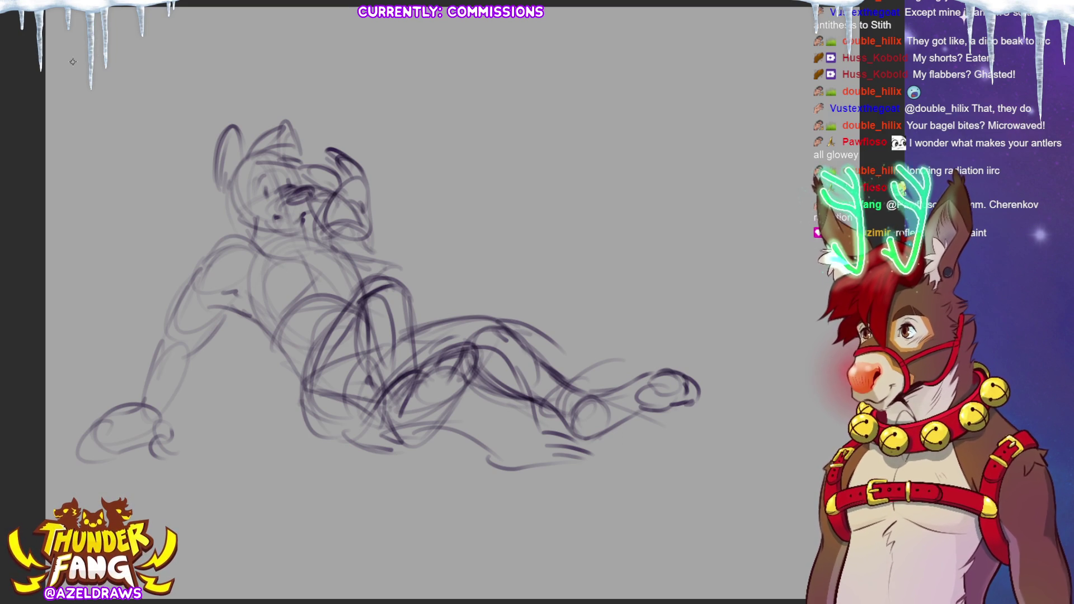
{"action": "mouse_move", "coordinate": [370, 196]}
{"action": "left_mouse_down"}
{"action": "mouse_move", "coordinate": [339, 162]}
{"action": "mouse_move", "coordinate": [345, 154]}
{"action": "left_mouse_up"}
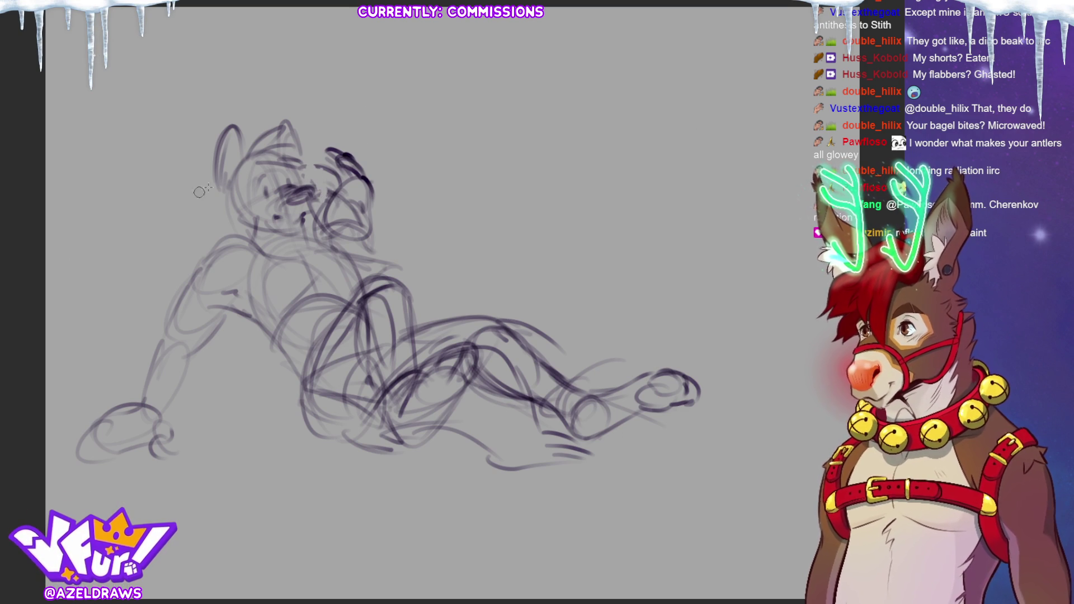
{"action": "mouse_move", "coordinate": [336, 149]}
{"action": "left_mouse_down"}
{"action": "mouse_move", "coordinate": [323, 171]}
{"action": "mouse_move", "coordinate": [366, 229]}
{"action": "mouse_move", "coordinate": [356, 196]}
{"action": "mouse_move", "coordinate": [329, 221]}
{"action": "mouse_move", "coordinate": [300, 204]}
{"action": "mouse_move", "coordinate": [296, 192]}
{"action": "mouse_move", "coordinate": [316, 221]}
{"action": "mouse_move", "coordinate": [327, 213]}
{"action": "mouse_move", "coordinate": [320, 169]}
{"action": "mouse_move", "coordinate": [362, 250]}
{"action": "mouse_move", "coordinate": [359, 170]}
{"action": "mouse_move", "coordinate": [320, 186]}
{"action": "left_mouse_up"}
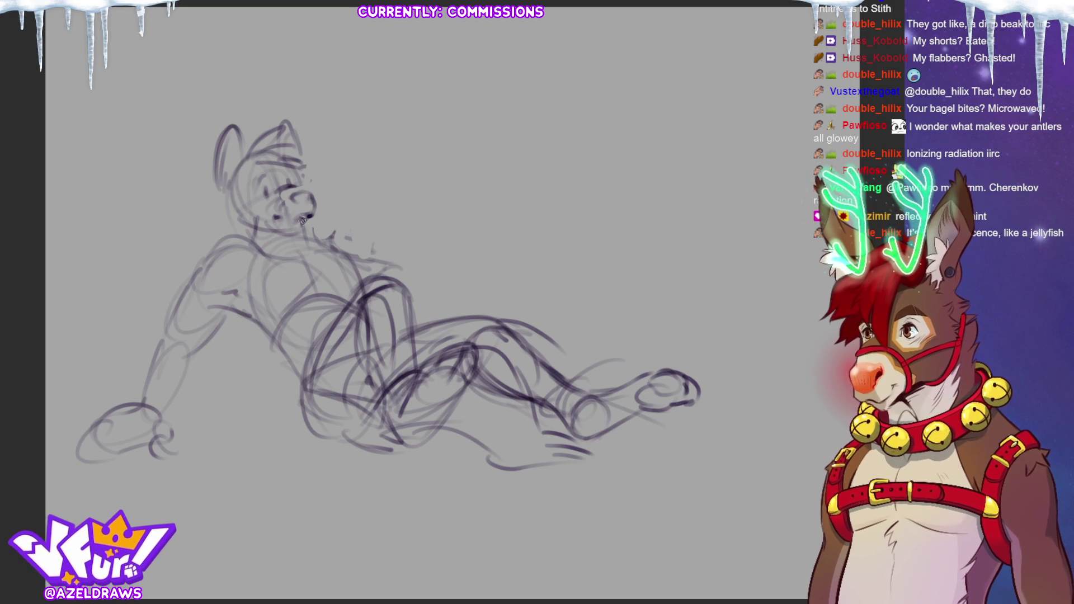
Darken the muzzle and mouth, and sketch the left cheek, jaw and eye area
{"action": "left_click_drag", "start_coordinate": [299, 234], "coordinate": [302, 223]}
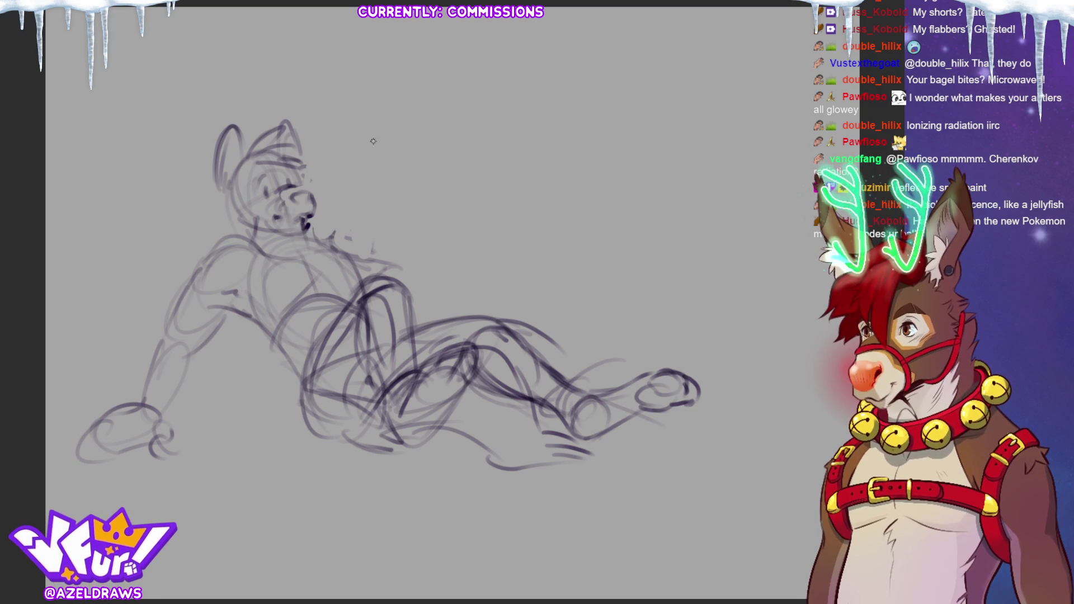
{"action": "mouse_move", "coordinate": [231, 198]}
{"action": "left_mouse_down"}
{"action": "mouse_move", "coordinate": [220, 221]}
{"action": "mouse_move", "coordinate": [242, 233]}
{"action": "left_mouse_up"}
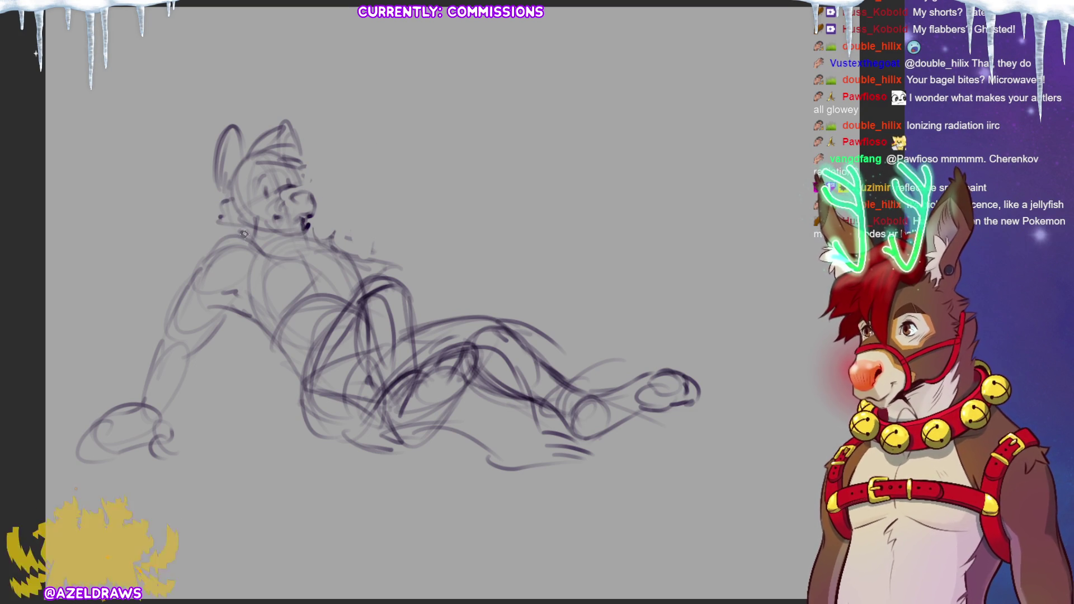
{"action": "left_click_drag", "start_coordinate": [242, 200], "coordinate": [266, 206]}
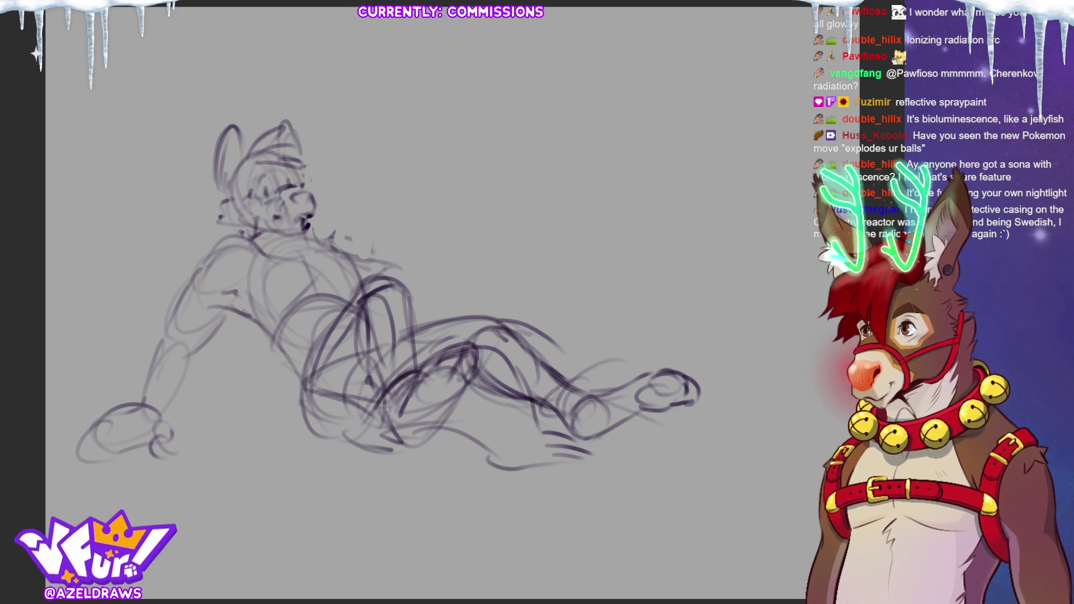
Darken the torso, hip and lower leg lines, plus small strokes at the head's top right
{"action": "left_click_drag", "start_coordinate": [364, 176], "coordinate": [358, 190]}
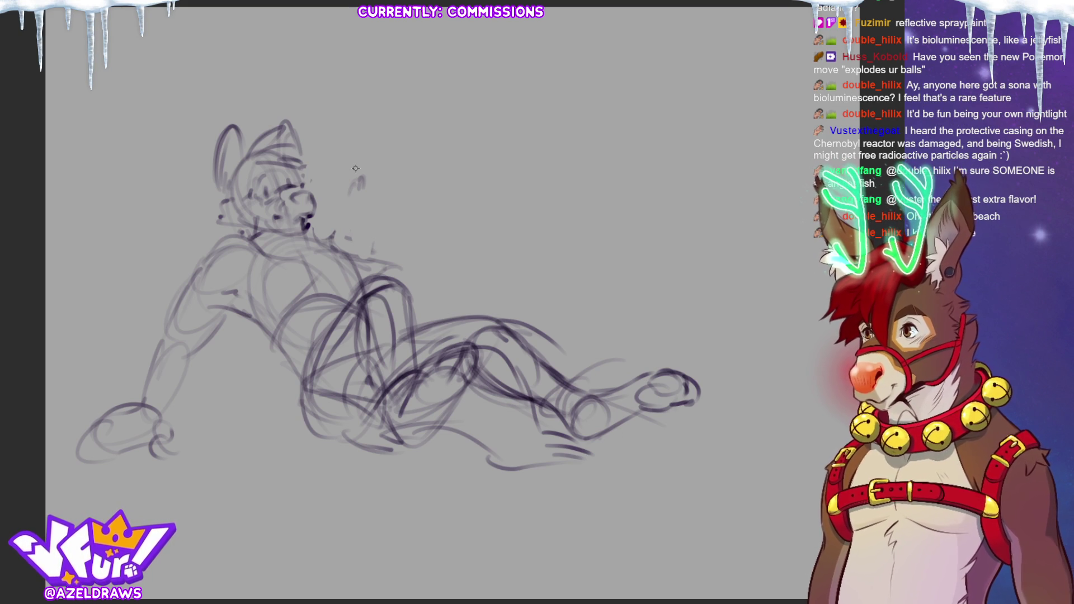
{"action": "mouse_move", "coordinate": [242, 311]}
{"action": "left_mouse_down"}
{"action": "mouse_move", "coordinate": [283, 332]}
{"action": "mouse_move", "coordinate": [291, 423]}
{"action": "mouse_move", "coordinate": [336, 447]}
{"action": "mouse_move", "coordinate": [364, 433]}
{"action": "left_mouse_up"}
{"action": "mouse_move", "coordinate": [296, 377]}
{"action": "left_mouse_down"}
{"action": "mouse_move", "coordinate": [283, 442]}
{"action": "mouse_move", "coordinate": [327, 458]}
{"action": "mouse_move", "coordinate": [462, 449]}
{"action": "left_mouse_up"}
{"action": "left_click_drag", "start_coordinate": [299, 370], "coordinate": [350, 313]}
{"action": "mouse_move", "coordinate": [308, 365]}
{"action": "left_mouse_down"}
{"action": "mouse_move", "coordinate": [305, 348]}
{"action": "mouse_move", "coordinate": [366, 294]}
{"action": "mouse_move", "coordinate": [354, 325]}
{"action": "mouse_move", "coordinate": [369, 375]}
{"action": "left_mouse_up"}
{"action": "mouse_move", "coordinate": [369, 375]}
{"action": "left_mouse_down"}
{"action": "mouse_move", "coordinate": [347, 332]}
{"action": "mouse_move", "coordinate": [379, 392]}
{"action": "left_mouse_up"}
{"action": "left_click_drag", "start_coordinate": [414, 322], "coordinate": [412, 363]}
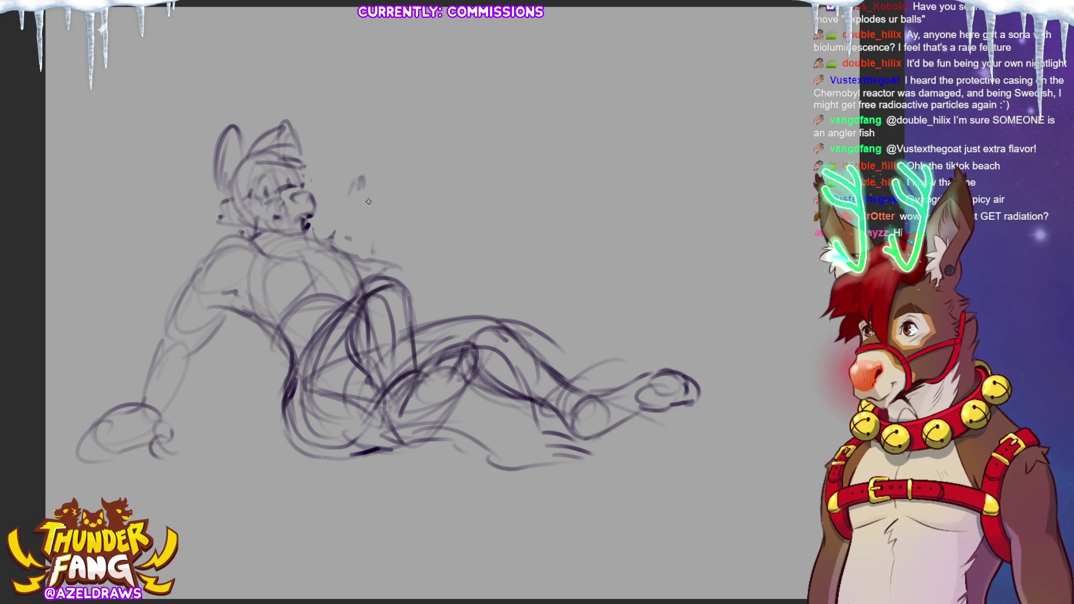
{"action": "mouse_move", "coordinate": [374, 175]}
{"action": "left_mouse_down"}
{"action": "mouse_move", "coordinate": [343, 161]}
{"action": "mouse_move", "coordinate": [331, 187]}
{"action": "mouse_move", "coordinate": [352, 165]}
{"action": "mouse_move", "coordinate": [358, 179]}
{"action": "mouse_move", "coordinate": [366, 174]}
{"action": "mouse_move", "coordinate": [324, 185]}
{"action": "mouse_move", "coordinate": [346, 201]}
{"action": "mouse_move", "coordinate": [362, 193]}
{"action": "mouse_move", "coordinate": [346, 208]}
{"action": "mouse_move", "coordinate": [359, 205]}
{"action": "left_mouse_up"}
Redraw the raised paw oval beside the head and darken the muzzle line
{"action": "key", "text": "ctrl+z"}
{"action": "key", "text": "ctrl+z"}
{"action": "key", "text": "ctrl+z"}
{"action": "mouse_move", "coordinate": [380, 170]}
{"action": "left_mouse_down"}
{"action": "mouse_move", "coordinate": [353, 179]}
{"action": "mouse_move", "coordinate": [343, 154]}
{"action": "left_mouse_up"}
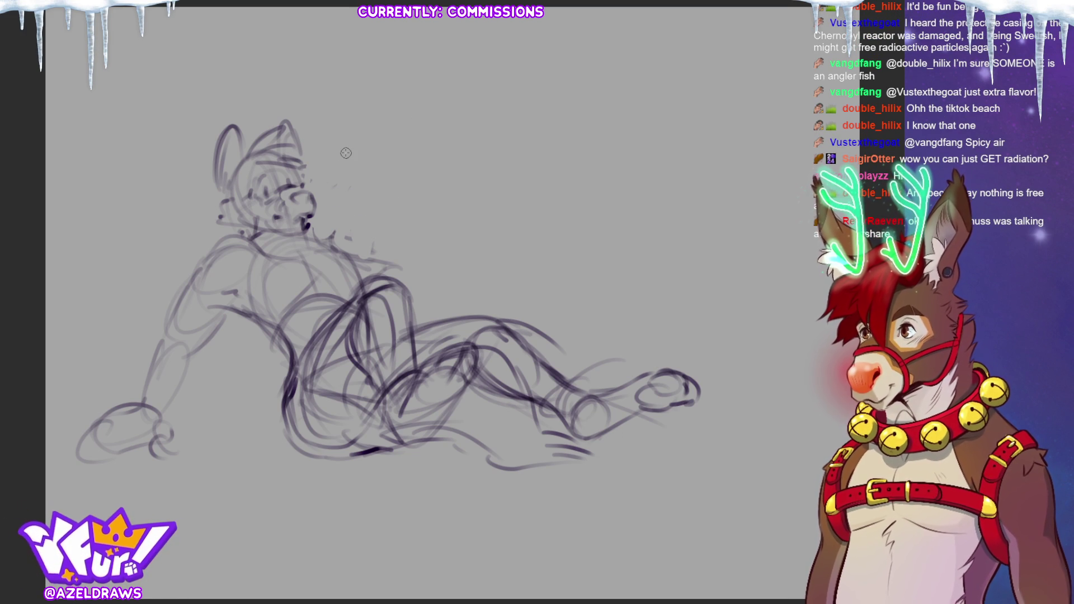
{"action": "mouse_move", "coordinate": [370, 188]}
{"action": "left_mouse_down"}
{"action": "mouse_move", "coordinate": [361, 193]}
{"action": "mouse_move", "coordinate": [376, 178]}
{"action": "mouse_move", "coordinate": [360, 215]}
{"action": "mouse_move", "coordinate": [358, 159]}
{"action": "mouse_move", "coordinate": [370, 178]}
{"action": "mouse_move", "coordinate": [356, 156]}
{"action": "mouse_move", "coordinate": [351, 178]}
{"action": "mouse_move", "coordinate": [371, 182]}
{"action": "mouse_move", "coordinate": [374, 162]}
{"action": "mouse_move", "coordinate": [354, 158]}
{"action": "mouse_move", "coordinate": [367, 156]}
{"action": "mouse_move", "coordinate": [338, 180]}
{"action": "mouse_move", "coordinate": [347, 152]}
{"action": "mouse_move", "coordinate": [369, 159]}
{"action": "mouse_move", "coordinate": [330, 171]}
{"action": "mouse_move", "coordinate": [353, 162]}
{"action": "mouse_move", "coordinate": [350, 150]}
{"action": "mouse_move", "coordinate": [375, 171]}
{"action": "mouse_move", "coordinate": [369, 180]}
{"action": "left_mouse_up"}
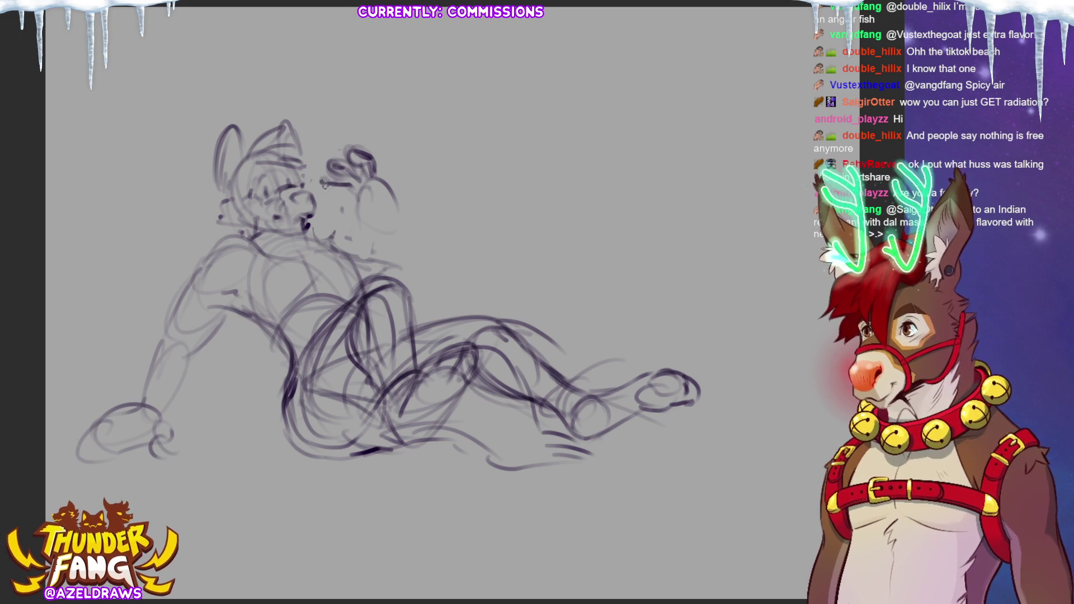
{"action": "left_click_drag", "start_coordinate": [327, 193], "coordinate": [352, 192]}
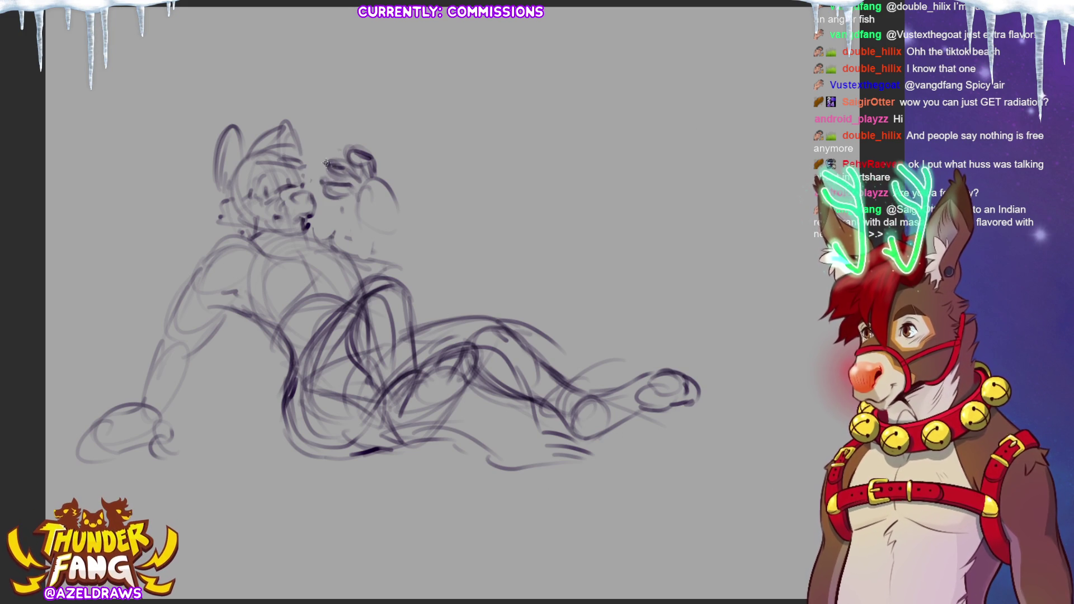
Outline the raised hand with detail lines and its bottom edge, after undoing one dark attempt
{"action": "left_click_drag", "start_coordinate": [327, 167], "coordinate": [358, 179]}
{"action": "key", "text": "ctrl+z"}
{"action": "key", "text": "ctrl+z"}
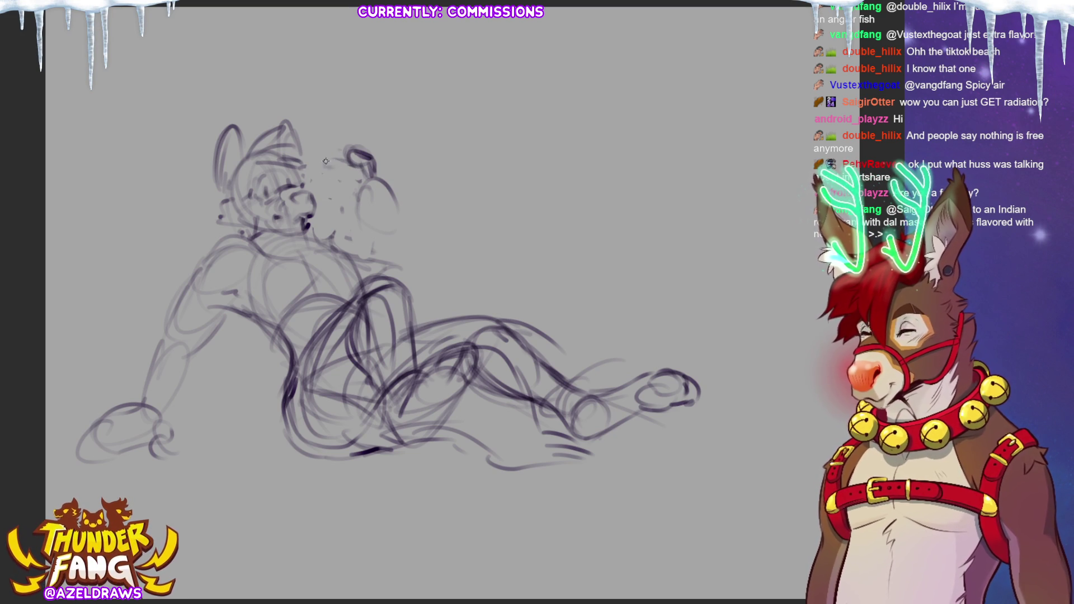
{"action": "mouse_move", "coordinate": [336, 195]}
{"action": "left_mouse_down"}
{"action": "mouse_move", "coordinate": [358, 190]}
{"action": "mouse_move", "coordinate": [332, 204]}
{"action": "mouse_move", "coordinate": [341, 212]}
{"action": "mouse_move", "coordinate": [359, 196]}
{"action": "mouse_move", "coordinate": [361, 229]}
{"action": "left_mouse_up"}
{"action": "mouse_move", "coordinate": [378, 175]}
{"action": "left_mouse_down"}
{"action": "mouse_move", "coordinate": [389, 200]}
{"action": "mouse_move", "coordinate": [392, 184]}
{"action": "mouse_move", "coordinate": [395, 214]}
{"action": "mouse_move", "coordinate": [387, 232]}
{"action": "mouse_move", "coordinate": [369, 234]}
{"action": "left_mouse_up"}
{"action": "left_click_drag", "start_coordinate": [394, 212], "coordinate": [390, 220]}
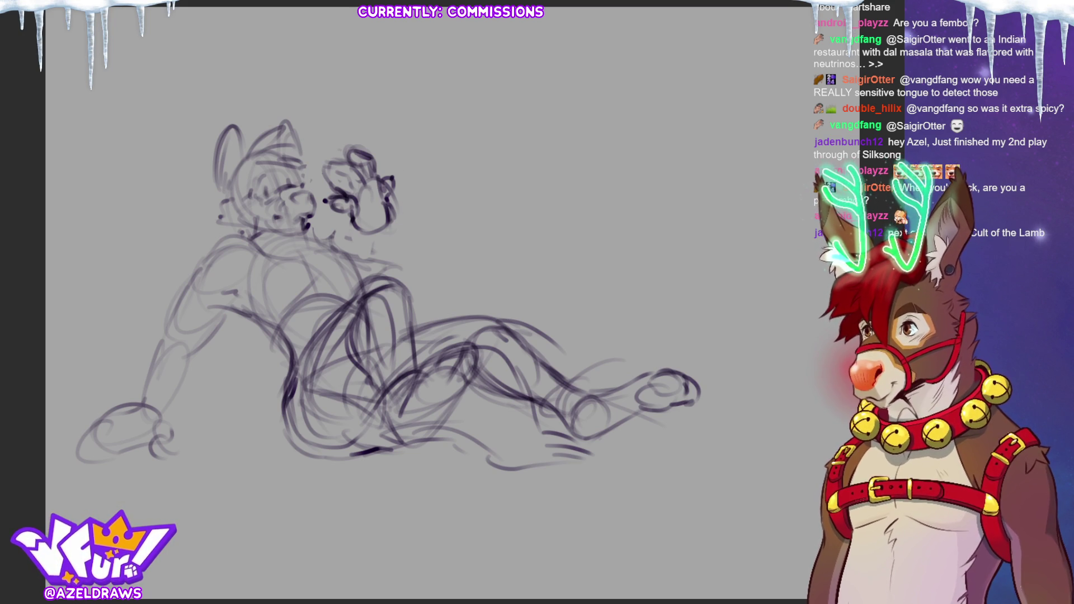
Lasso-select the head, rotate it slightly with Ctrl+T, commit, and deselect
{"action": "mouse_move", "coordinate": [217, 223]}
{"action": "left_mouse_down"}
{"action": "mouse_move", "coordinate": [269, 246]}
{"action": "mouse_move", "coordinate": [322, 213]}
{"action": "mouse_move", "coordinate": [273, 85]}
{"action": "mouse_move", "coordinate": [216, 224]}
{"action": "left_mouse_up"}
{"action": "key", "text": "ctrl+t"}
{"action": "mouse_move", "coordinate": [305, 182]}
{"action": "left_mouse_down"}
{"action": "mouse_move", "coordinate": [300, 191]}
{"action": "mouse_move", "coordinate": [305, 178]}
{"action": "left_mouse_up"}
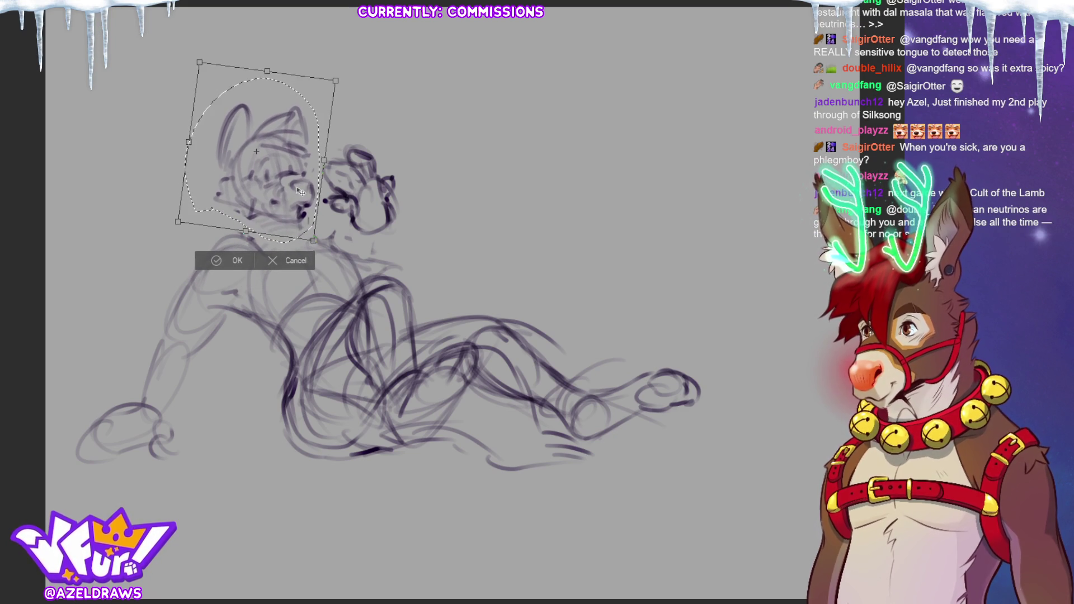
{"action": "left_click", "coordinate": [217, 262]}
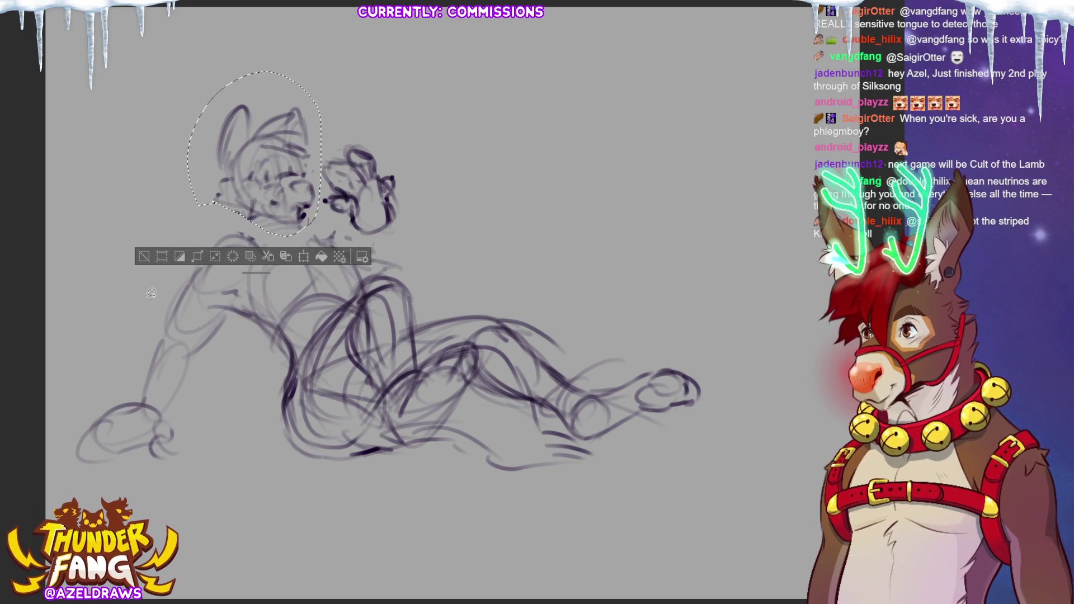
{"action": "key", "text": "ctrl+d"}
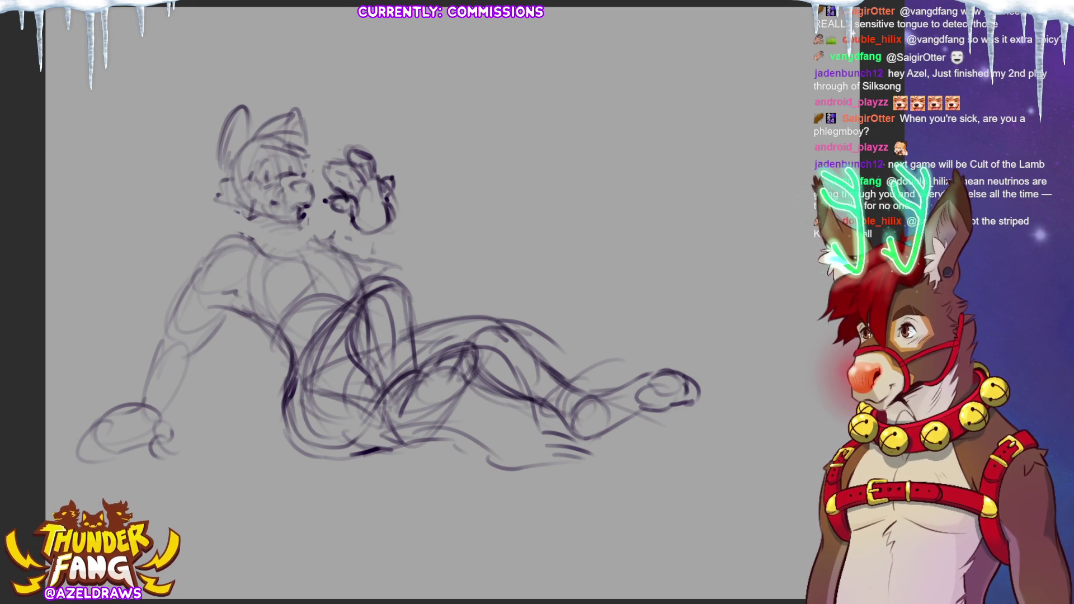
Darken the back-shoulder line and reinforce the chest and shoulder strokes
{"action": "left_click_drag", "start_coordinate": [189, 277], "coordinate": [255, 249]}
{"action": "mouse_move", "coordinate": [265, 307]}
{"action": "left_mouse_down"}
{"action": "mouse_move", "coordinate": [238, 311]}
{"action": "mouse_move", "coordinate": [293, 290]}
{"action": "left_mouse_up"}
{"action": "mouse_move", "coordinate": [256, 258]}
{"action": "left_mouse_down"}
{"action": "mouse_move", "coordinate": [303, 250]}
{"action": "mouse_move", "coordinate": [327, 291]}
{"action": "mouse_move", "coordinate": [327, 232]}
{"action": "mouse_move", "coordinate": [314, 282]}
{"action": "mouse_move", "coordinate": [362, 277]}
{"action": "mouse_move", "coordinate": [352, 281]}
{"action": "mouse_move", "coordinate": [363, 293]}
{"action": "mouse_move", "coordinate": [312, 259]}
{"action": "left_mouse_up"}
{"action": "left_click_drag", "start_coordinate": [314, 267], "coordinate": [330, 294]}
{"action": "mouse_move", "coordinate": [261, 297]}
{"action": "left_mouse_down"}
{"action": "mouse_move", "coordinate": [283, 291]}
{"action": "mouse_move", "coordinate": [312, 249]}
{"action": "left_mouse_up"}
Refine the neck and jaw line, add chin and chest strokes, and mark near the mouth
{"action": "mouse_move", "coordinate": [242, 220]}
{"action": "left_mouse_down"}
{"action": "mouse_move", "coordinate": [207, 239]}
{"action": "mouse_move", "coordinate": [232, 210]}
{"action": "mouse_move", "coordinate": [251, 223]}
{"action": "left_mouse_up"}
{"action": "mouse_move", "coordinate": [248, 218]}
{"action": "left_mouse_down"}
{"action": "mouse_move", "coordinate": [327, 214]}
{"action": "mouse_move", "coordinate": [293, 231]}
{"action": "mouse_move", "coordinate": [319, 240]}
{"action": "mouse_move", "coordinate": [314, 262]}
{"action": "left_mouse_up"}
{"action": "left_click_drag", "start_coordinate": [241, 253], "coordinate": [274, 264]}
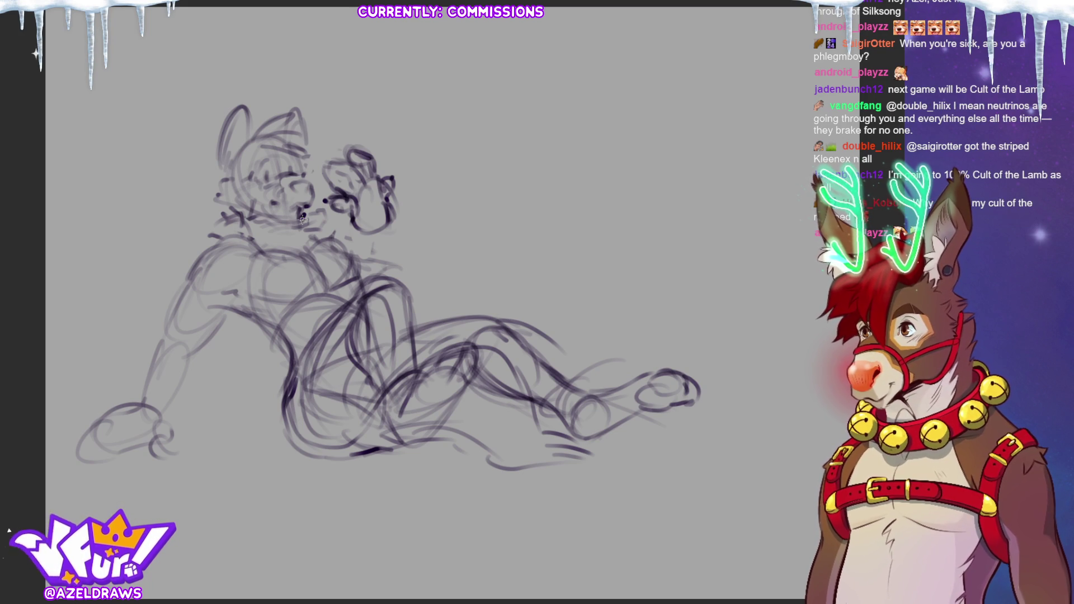
{"action": "left_click", "coordinate": [302, 218]}
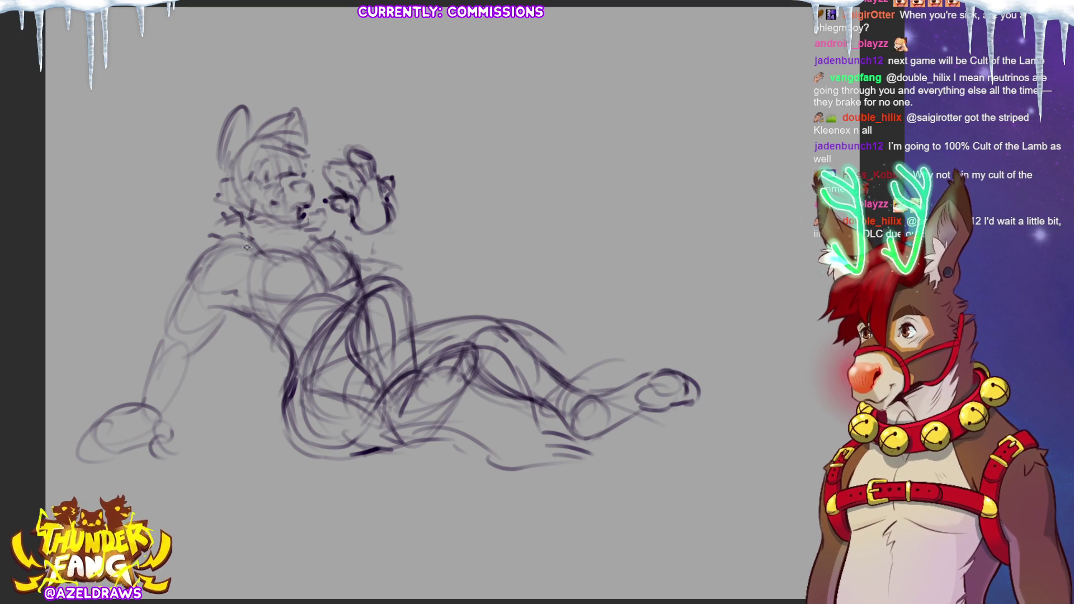
Redraw the propping left arm from the shoulder through the upper arm to the wrist
{"action": "mouse_move", "coordinate": [207, 252]}
{"action": "left_mouse_down"}
{"action": "mouse_move", "coordinate": [191, 277]}
{"action": "mouse_move", "coordinate": [238, 242]}
{"action": "mouse_move", "coordinate": [197, 258]}
{"action": "mouse_move", "coordinate": [226, 305]}
{"action": "mouse_move", "coordinate": [263, 328]}
{"action": "mouse_move", "coordinate": [237, 296]}
{"action": "left_mouse_up"}
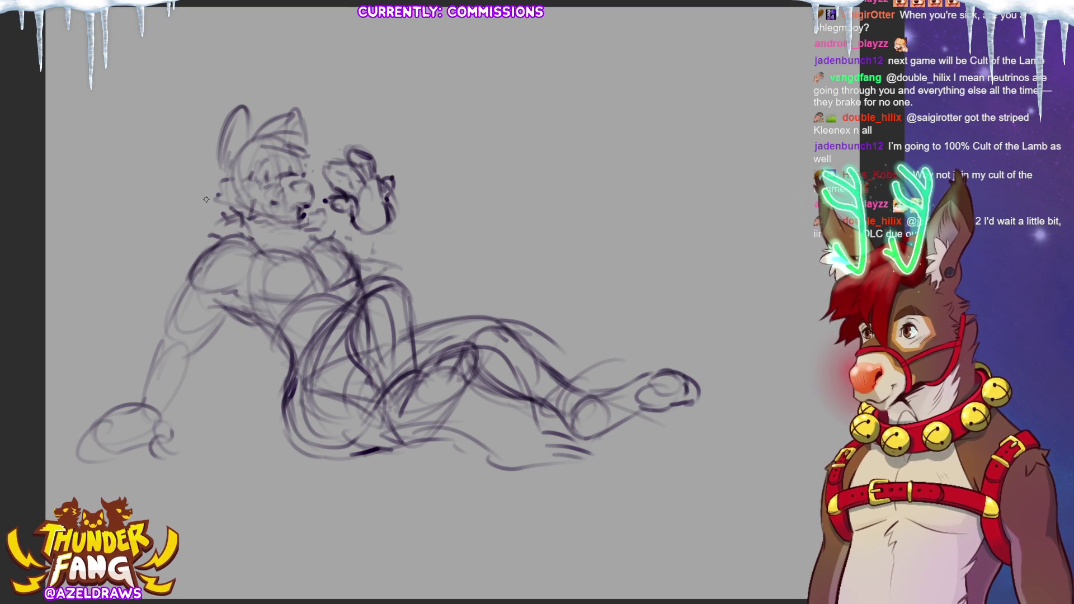
{"action": "mouse_move", "coordinate": [217, 293]}
{"action": "left_mouse_down"}
{"action": "mouse_move", "coordinate": [206, 314]}
{"action": "mouse_move", "coordinate": [179, 305]}
{"action": "mouse_move", "coordinate": [169, 335]}
{"action": "left_mouse_up"}
{"action": "left_click_drag", "start_coordinate": [224, 313], "coordinate": [188, 335]}
{"action": "mouse_move", "coordinate": [232, 295]}
{"action": "left_mouse_down"}
{"action": "mouse_move", "coordinate": [185, 343]}
{"action": "mouse_move", "coordinate": [191, 334]}
{"action": "mouse_move", "coordinate": [170, 334]}
{"action": "mouse_move", "coordinate": [140, 385]}
{"action": "left_mouse_up"}
{"action": "left_click_drag", "start_coordinate": [160, 330], "coordinate": [146, 386]}
{"action": "mouse_move", "coordinate": [185, 345]}
{"action": "left_mouse_down"}
{"action": "mouse_move", "coordinate": [164, 400]}
{"action": "mouse_move", "coordinate": [184, 374]}
{"action": "mouse_move", "coordinate": [175, 386]}
{"action": "left_mouse_up"}
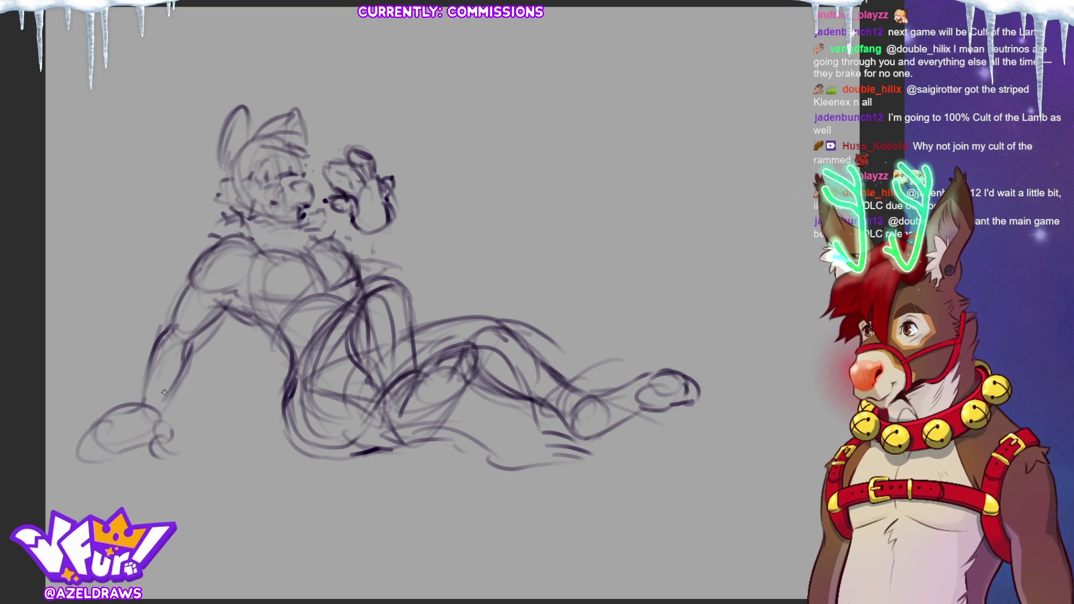
{"action": "mouse_move", "coordinate": [160, 413]}
{"action": "left_mouse_down"}
{"action": "mouse_move", "coordinate": [168, 456]}
{"action": "mouse_move", "coordinate": [171, 439]}
{"action": "mouse_move", "coordinate": [179, 448]}
{"action": "left_mouse_up"}
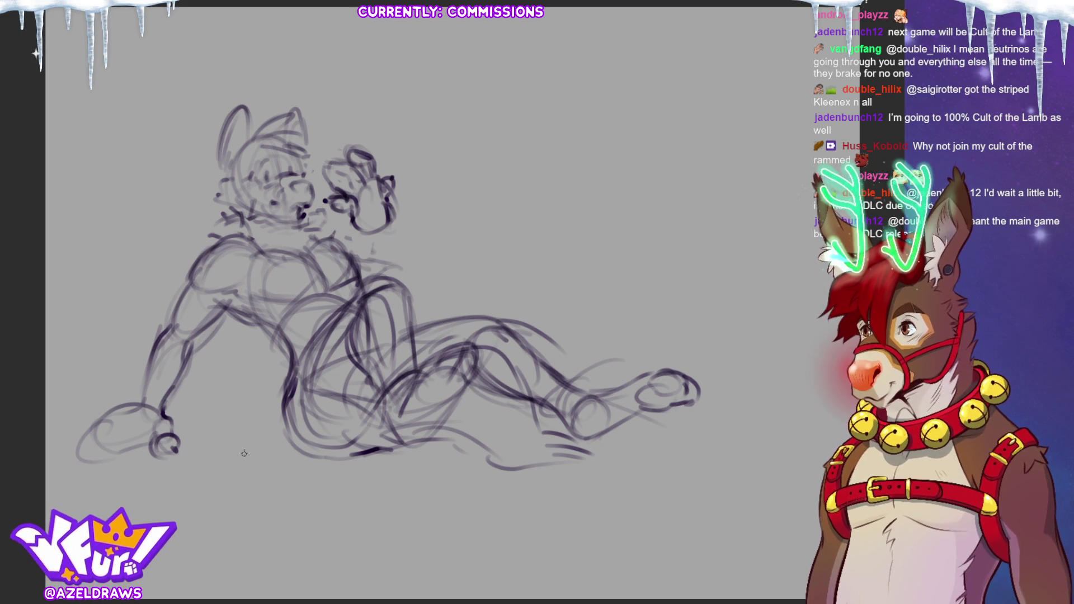
Sketch the lower-left paw and its top edge, touching up the raised paw and the tucked foot
{"action": "left_click_drag", "start_coordinate": [328, 164], "coordinate": [321, 171]}
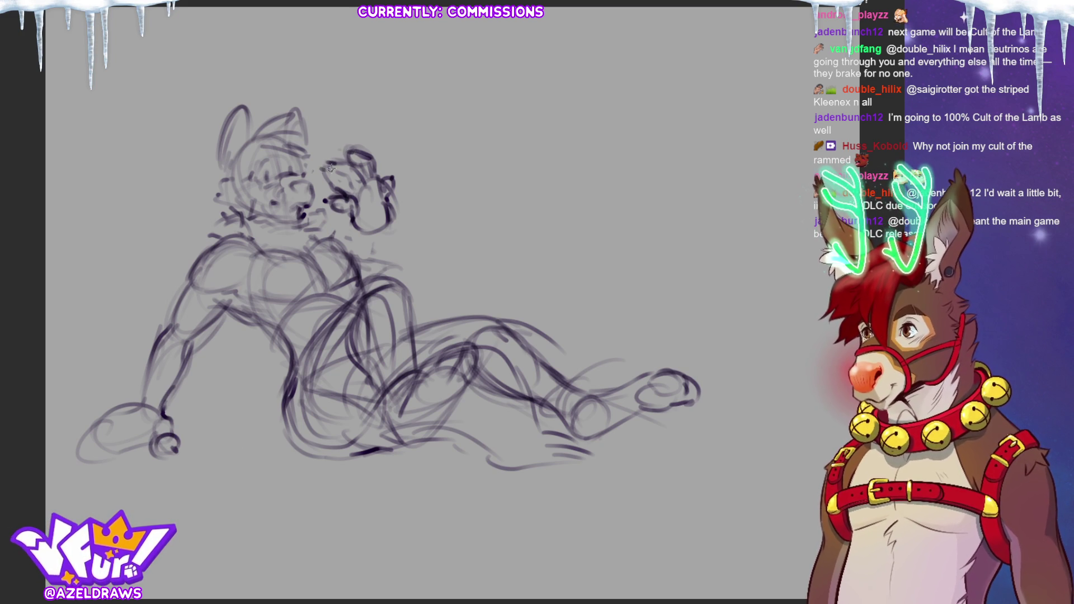
{"action": "mouse_move", "coordinate": [130, 426]}
{"action": "left_mouse_down"}
{"action": "mouse_move", "coordinate": [104, 456]}
{"action": "mouse_move", "coordinate": [128, 434]}
{"action": "mouse_move", "coordinate": [109, 455]}
{"action": "mouse_move", "coordinate": [161, 432]}
{"action": "mouse_move", "coordinate": [132, 443]}
{"action": "mouse_move", "coordinate": [152, 433]}
{"action": "mouse_move", "coordinate": [112, 418]}
{"action": "mouse_move", "coordinate": [84, 441]}
{"action": "mouse_move", "coordinate": [111, 451]}
{"action": "left_mouse_up"}
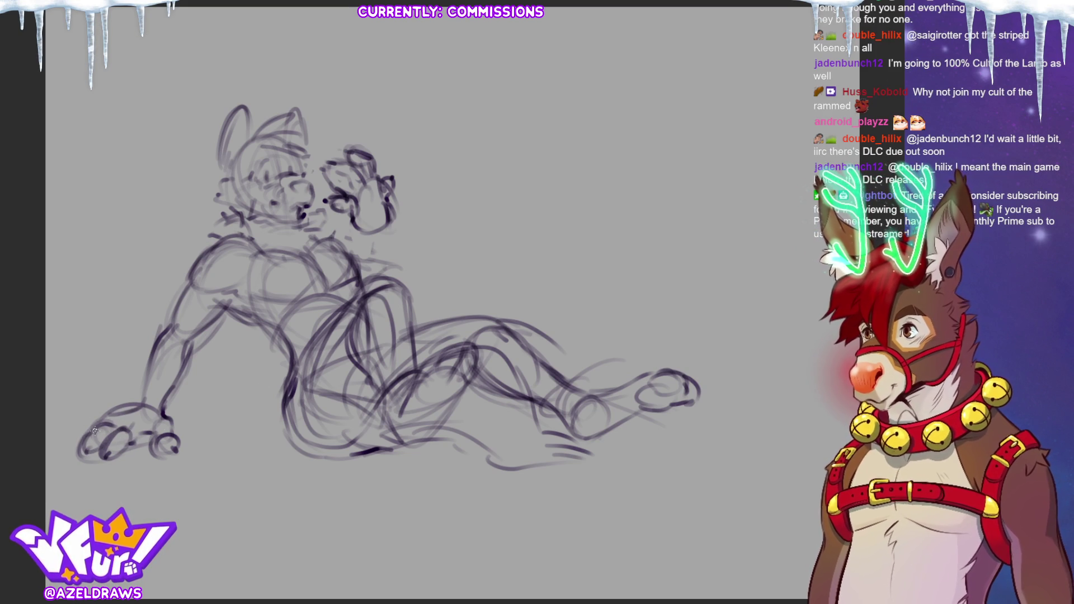
{"action": "mouse_move", "coordinate": [110, 412]}
{"action": "left_mouse_down"}
{"action": "mouse_move", "coordinate": [121, 421]}
{"action": "mouse_move", "coordinate": [125, 409]}
{"action": "left_mouse_up"}
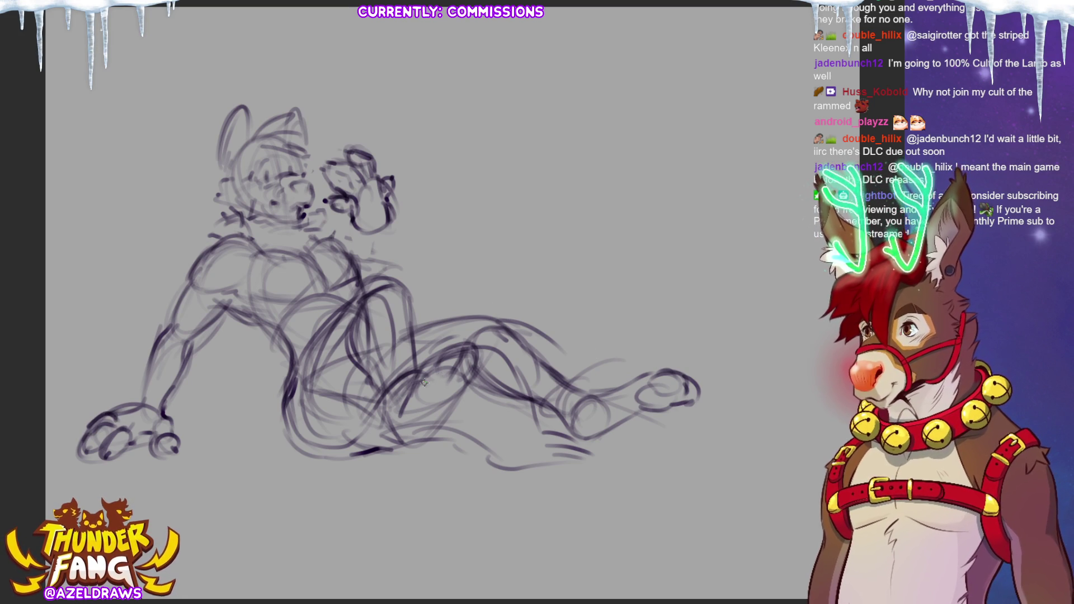
{"action": "mouse_move", "coordinate": [435, 379]}
{"action": "left_mouse_down"}
{"action": "mouse_move", "coordinate": [445, 358]}
{"action": "mouse_move", "coordinate": [427, 357]}
{"action": "mouse_move", "coordinate": [420, 381]}
{"action": "mouse_move", "coordinate": [469, 348]}
{"action": "mouse_move", "coordinate": [448, 374]}
{"action": "mouse_move", "coordinate": [470, 350]}
{"action": "mouse_move", "coordinate": [469, 376]}
{"action": "mouse_move", "coordinate": [431, 385]}
{"action": "mouse_move", "coordinate": [443, 406]}
{"action": "mouse_move", "coordinate": [463, 376]}
{"action": "mouse_move", "coordinate": [408, 398]}
{"action": "mouse_move", "coordinate": [400, 444]}
{"action": "mouse_move", "coordinate": [417, 445]}
{"action": "mouse_move", "coordinate": [478, 367]}
{"action": "left_mouse_up"}
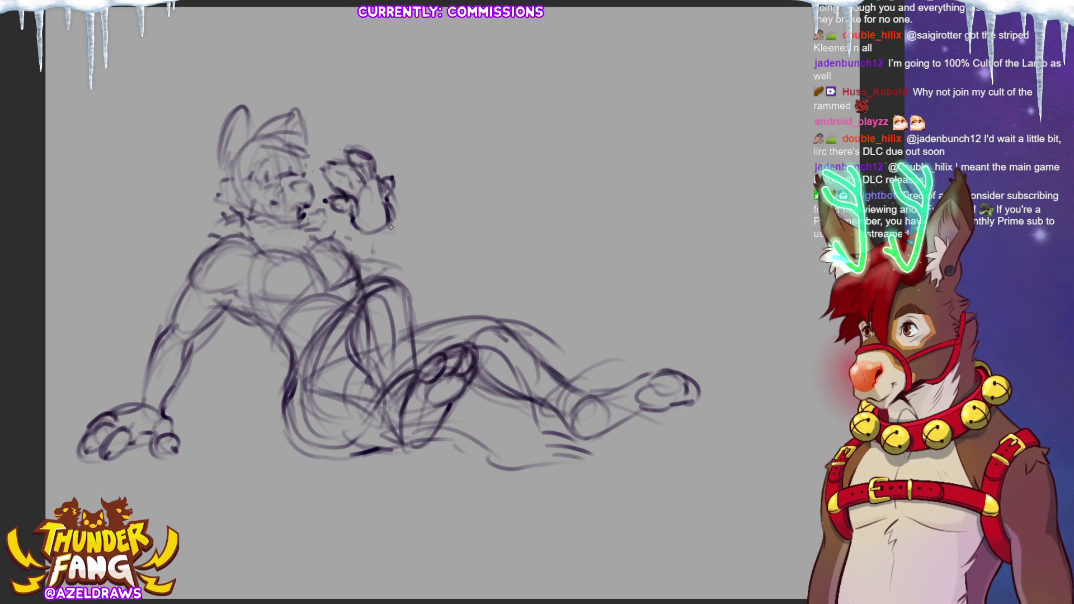
Sketch the tucked foot and thigh contour at the figure's centre, plus an arm stroke
{"action": "left_click_drag", "start_coordinate": [360, 309], "coordinate": [365, 378]}
{"action": "left_click_drag", "start_coordinate": [405, 295], "coordinate": [416, 375]}
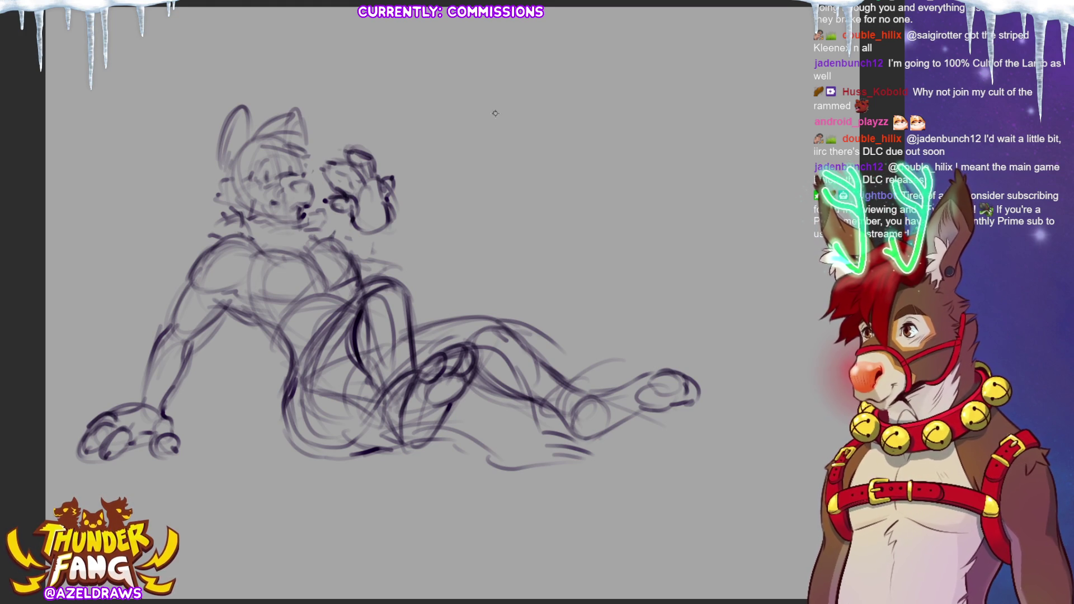
{"action": "left_click_drag", "start_coordinate": [249, 321], "coordinate": [290, 358]}
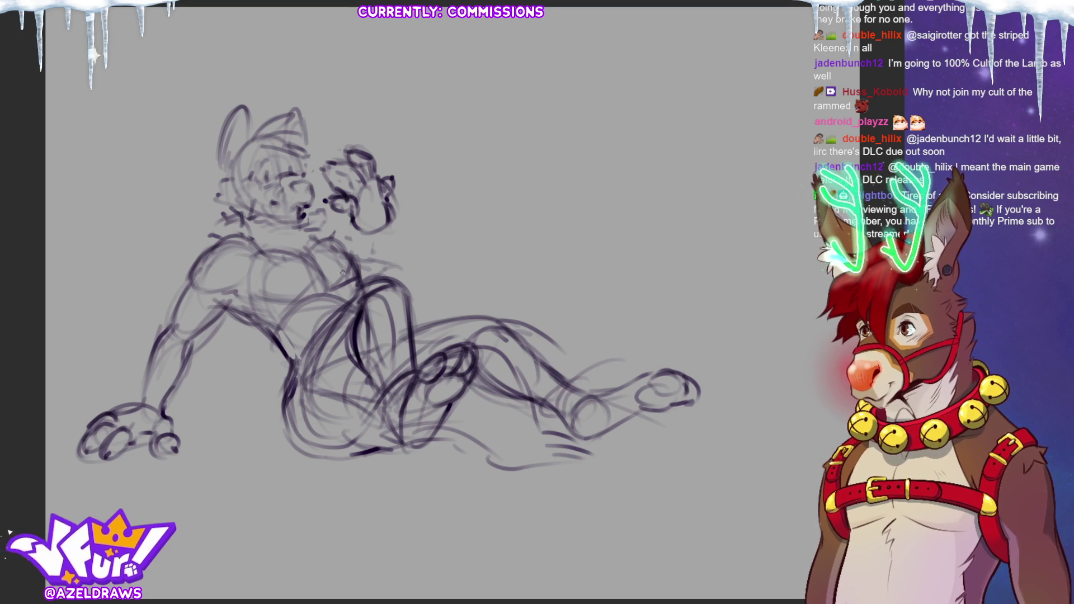
Sketch chest, shoulder and neck lines, and draw the raised arm down from the paw
{"action": "left_click_drag", "start_coordinate": [292, 301], "coordinate": [338, 271]}
{"action": "mouse_move", "coordinate": [298, 305]}
{"action": "left_mouse_down"}
{"action": "mouse_move", "coordinate": [349, 280]}
{"action": "mouse_move", "coordinate": [361, 289]}
{"action": "mouse_move", "coordinate": [344, 249]}
{"action": "mouse_move", "coordinate": [362, 291]}
{"action": "left_mouse_up"}
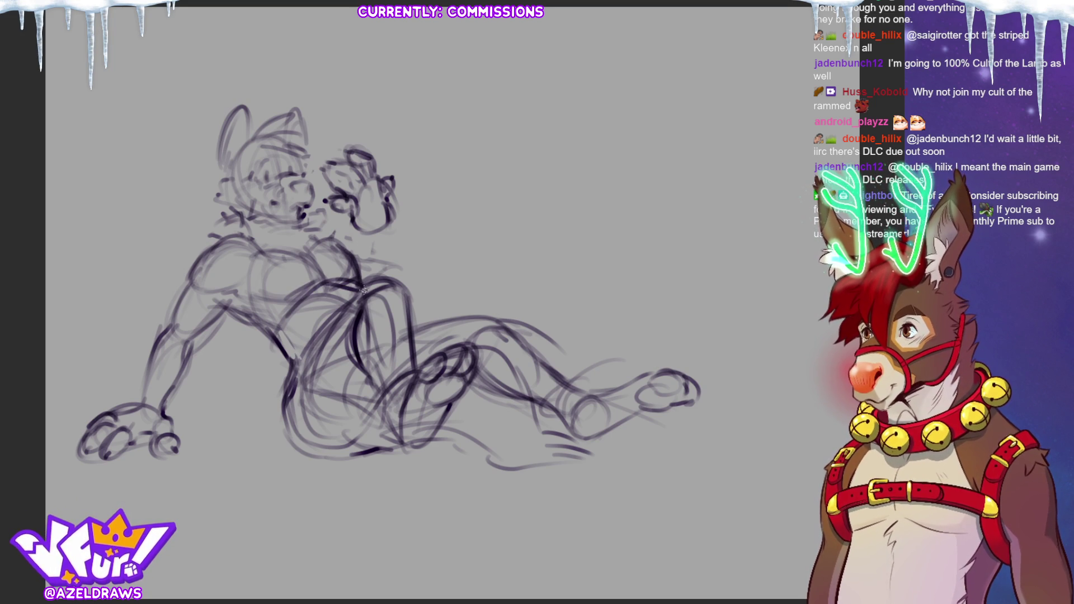
{"action": "mouse_move", "coordinate": [274, 253]}
{"action": "left_mouse_down"}
{"action": "mouse_move", "coordinate": [309, 246]}
{"action": "mouse_move", "coordinate": [311, 258]}
{"action": "left_mouse_up"}
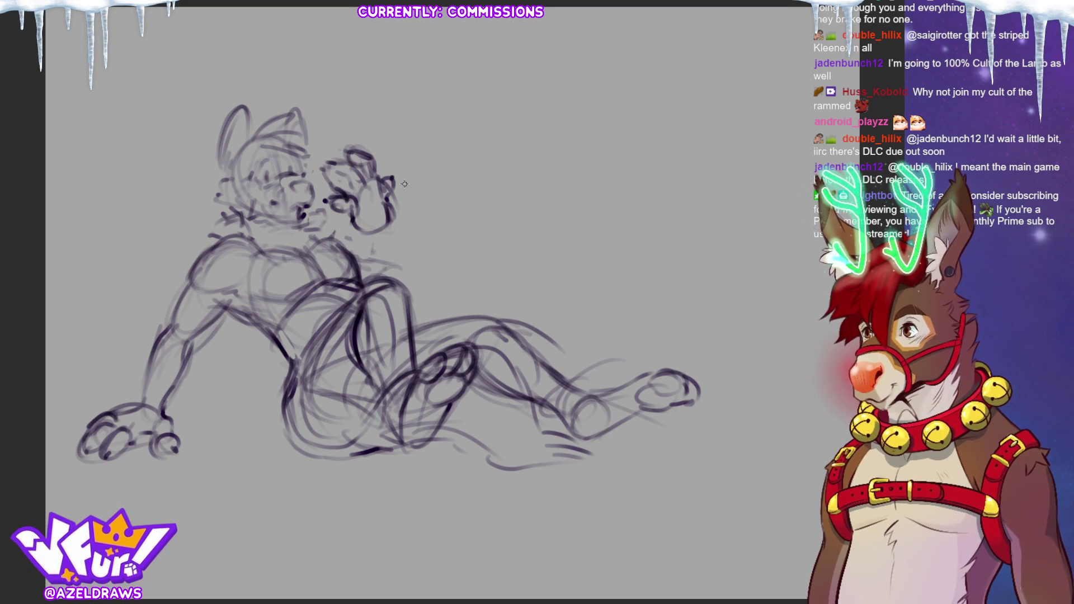
{"action": "left_click_drag", "start_coordinate": [386, 220], "coordinate": [411, 288]}
{"action": "left_click_drag", "start_coordinate": [366, 234], "coordinate": [375, 279]}
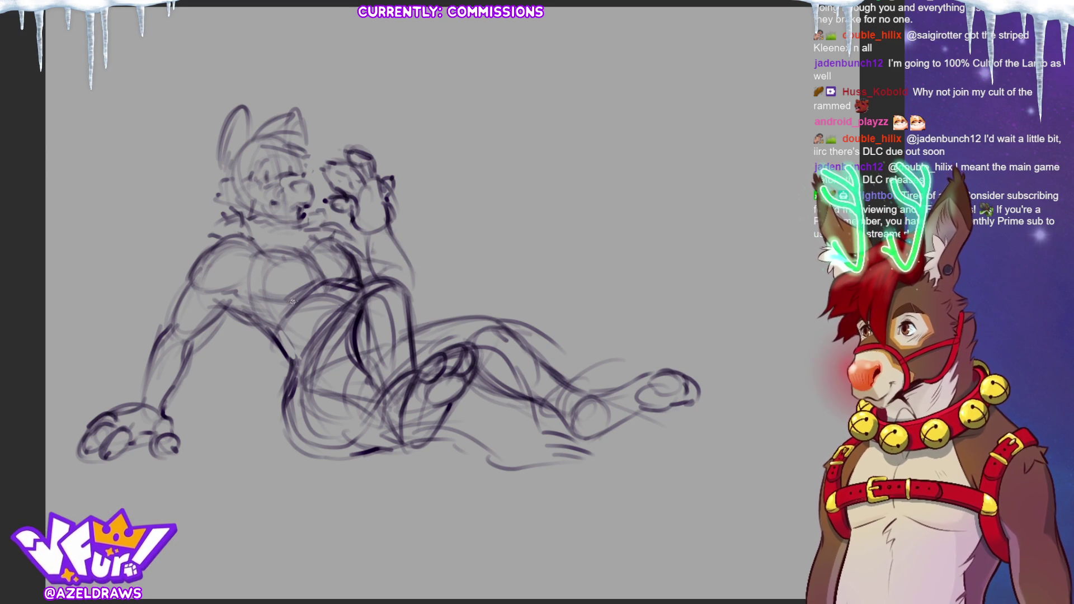
{"action": "left_click_drag", "start_coordinate": [230, 287], "coordinate": [277, 310]}
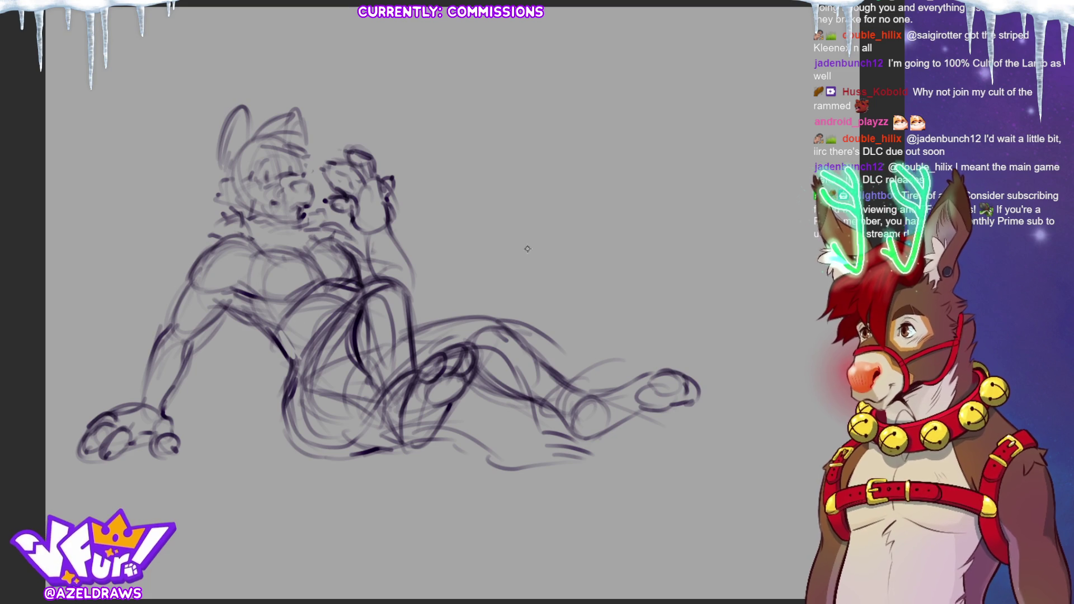
Add light arm and leg lines, define the thigh top and refine the extended leg's contours
{"action": "left_click_drag", "start_coordinate": [400, 272], "coordinate": [413, 297]}
{"action": "left_click_drag", "start_coordinate": [260, 331], "coordinate": [289, 392]}
{"action": "left_click_drag", "start_coordinate": [417, 329], "coordinate": [485, 315]}
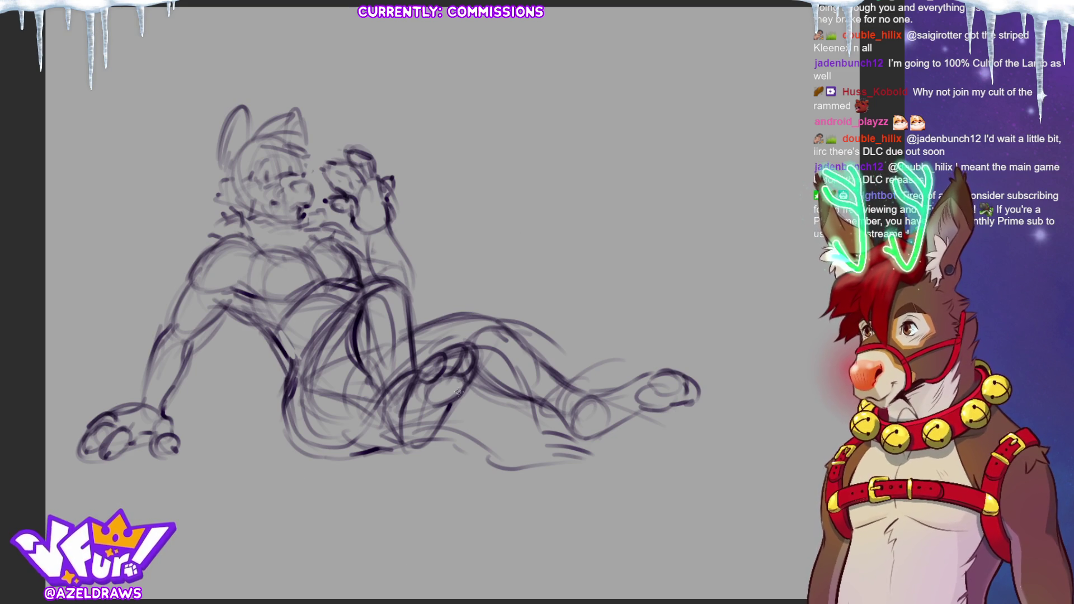
{"action": "left_click_drag", "start_coordinate": [475, 360], "coordinate": [517, 406]}
{"action": "left_click_drag", "start_coordinate": [488, 312], "coordinate": [589, 389]}
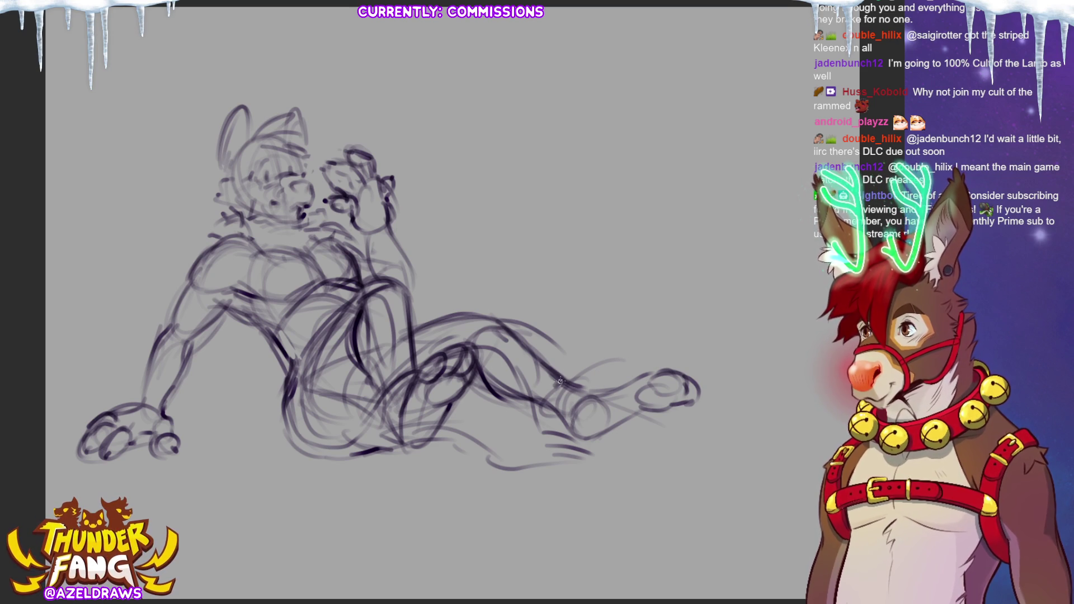
Darken the ankle, shin and knee, redraw the lower hip curve, extend the ground line and erase knee strays
{"action": "mouse_move", "coordinate": [575, 388]}
{"action": "left_mouse_down"}
{"action": "mouse_move", "coordinate": [587, 386]}
{"action": "mouse_move", "coordinate": [582, 400]}
{"action": "mouse_move", "coordinate": [551, 431]}
{"action": "mouse_move", "coordinate": [533, 399]}
{"action": "mouse_move", "coordinate": [551, 415]}
{"action": "left_mouse_up"}
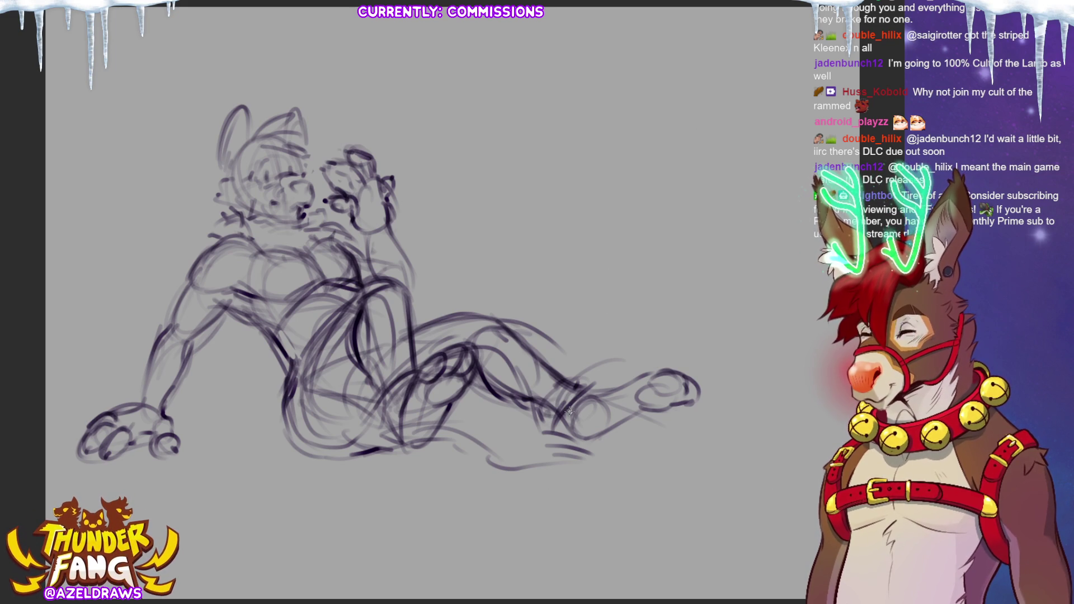
{"action": "left_click_drag", "start_coordinate": [461, 392], "coordinate": [480, 372]}
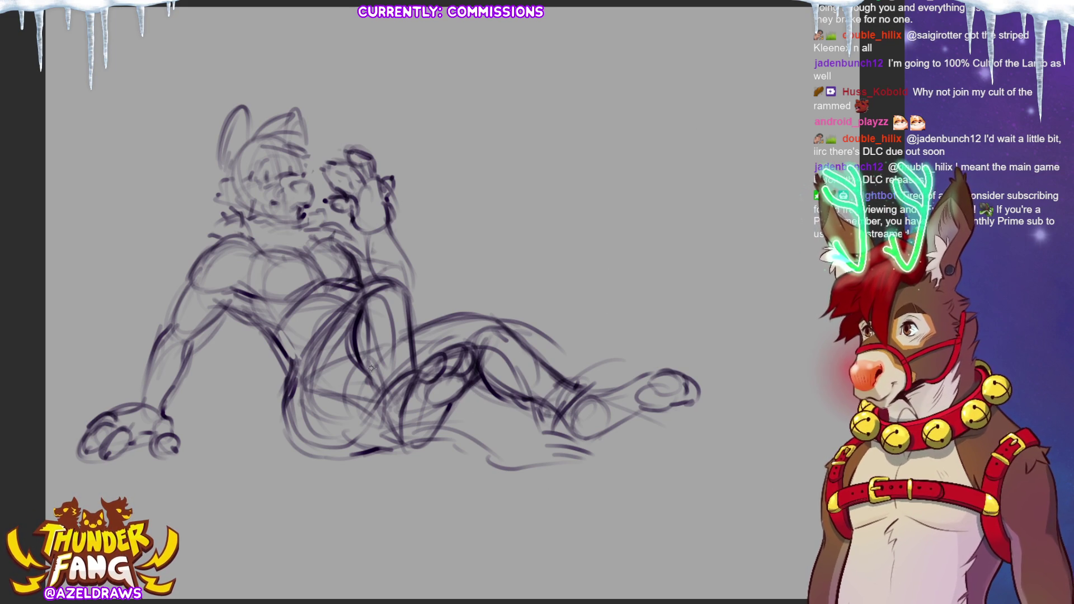
{"action": "left_click_drag", "start_coordinate": [303, 437], "coordinate": [363, 432]}
{"action": "mouse_move", "coordinate": [318, 464]}
{"action": "left_mouse_down"}
{"action": "mouse_move", "coordinate": [351, 445]}
{"action": "mouse_move", "coordinate": [339, 477]}
{"action": "mouse_move", "coordinate": [375, 464]}
{"action": "mouse_move", "coordinate": [385, 489]}
{"action": "mouse_move", "coordinate": [386, 460]}
{"action": "mouse_move", "coordinate": [399, 457]}
{"action": "mouse_move", "coordinate": [336, 465]}
{"action": "mouse_move", "coordinate": [362, 469]}
{"action": "mouse_move", "coordinate": [476, 435]}
{"action": "mouse_move", "coordinate": [495, 465]}
{"action": "mouse_move", "coordinate": [570, 462]}
{"action": "left_mouse_up"}
{"action": "mouse_move", "coordinate": [509, 348]}
{"action": "left_mouse_down"}
{"action": "mouse_move", "coordinate": [544, 429]}
{"action": "mouse_move", "coordinate": [571, 429]}
{"action": "mouse_move", "coordinate": [565, 451]}
{"action": "left_mouse_up"}
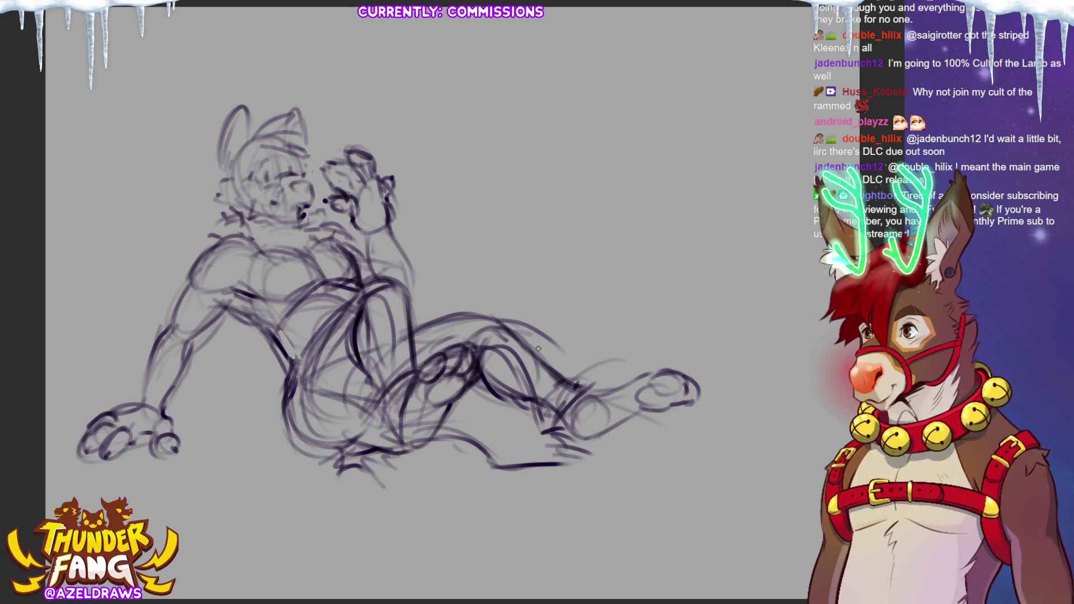
{"action": "mouse_move", "coordinate": [498, 389]}
{"action": "left_mouse_down"}
{"action": "mouse_move", "coordinate": [481, 383]}
{"action": "mouse_move", "coordinate": [506, 380]}
{"action": "mouse_move", "coordinate": [521, 403]}
{"action": "mouse_move", "coordinate": [512, 375]}
{"action": "mouse_move", "coordinate": [478, 355]}
{"action": "left_mouse_up"}
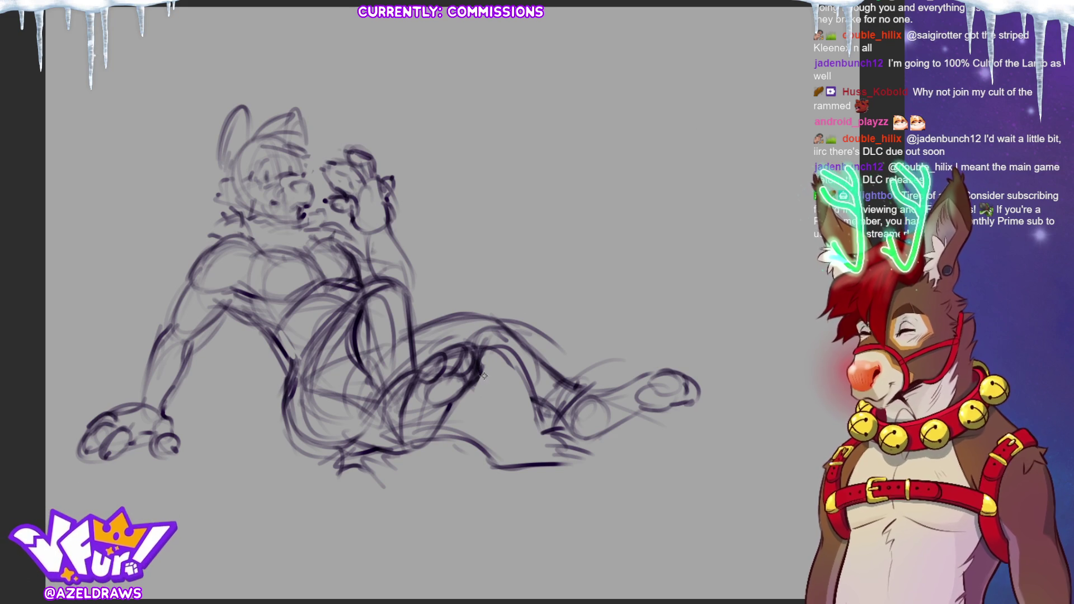
Refine the raised hand, leg line toward the tail, lower foot, arm and chest, then start a transform
{"action": "mouse_move", "coordinate": [382, 225]}
{"action": "left_mouse_down"}
{"action": "mouse_move", "coordinate": [386, 238]}
{"action": "mouse_move", "coordinate": [339, 230]}
{"action": "mouse_move", "coordinate": [346, 246]}
{"action": "mouse_move", "coordinate": [302, 302]}
{"action": "mouse_move", "coordinate": [353, 275]}
{"action": "left_mouse_up"}
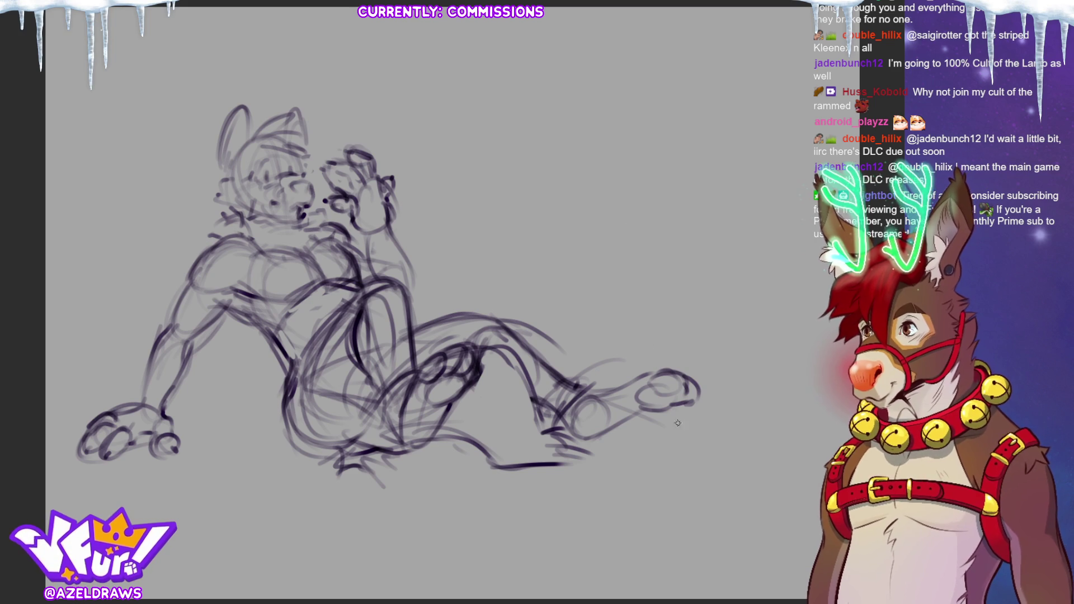
{"action": "left_click_drag", "start_coordinate": [571, 399], "coordinate": [656, 374]}
{"action": "mouse_move", "coordinate": [579, 456]}
{"action": "left_mouse_down"}
{"action": "mouse_move", "coordinate": [581, 439]}
{"action": "mouse_move", "coordinate": [565, 425]}
{"action": "mouse_move", "coordinate": [584, 441]}
{"action": "mouse_move", "coordinate": [694, 403]}
{"action": "mouse_move", "coordinate": [704, 390]}
{"action": "mouse_move", "coordinate": [700, 402]}
{"action": "left_mouse_up"}
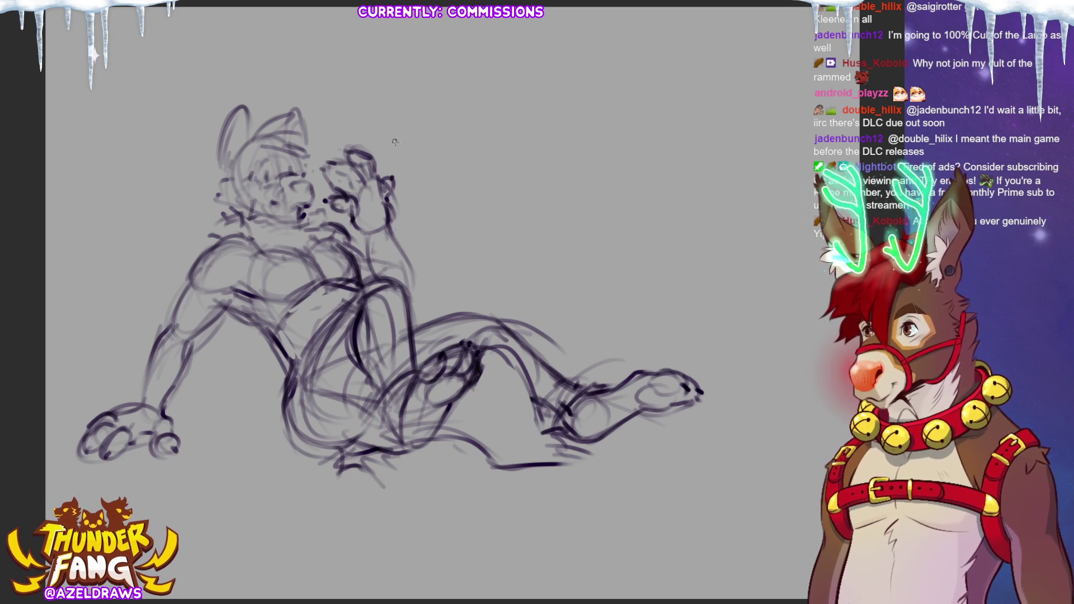
{"action": "mouse_move", "coordinate": [389, 227]}
{"action": "left_mouse_down"}
{"action": "mouse_move", "coordinate": [421, 296]}
{"action": "mouse_move", "coordinate": [374, 273]}
{"action": "left_mouse_up"}
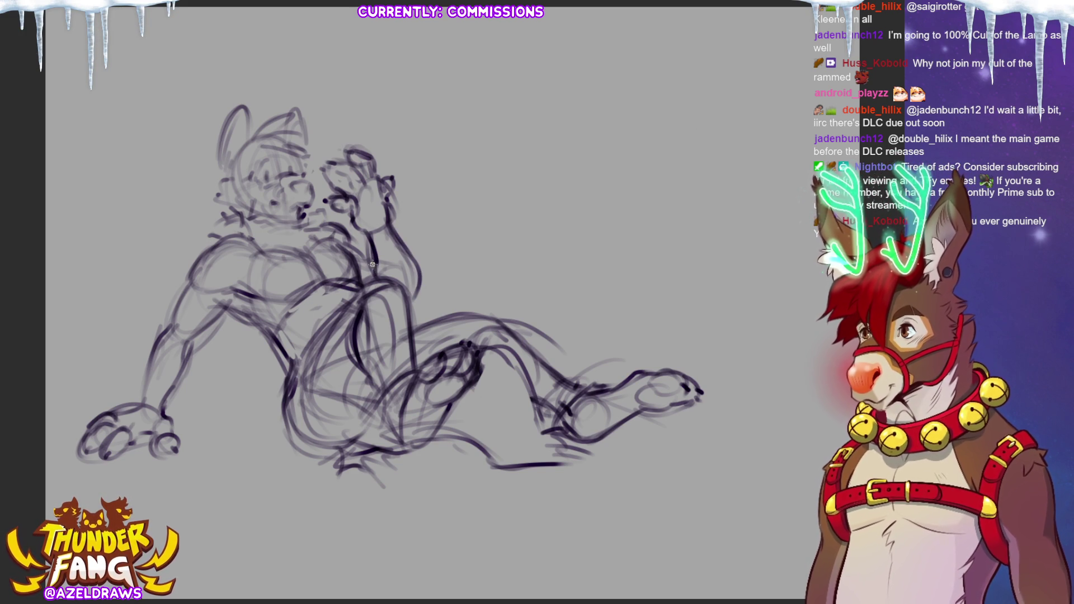
{"action": "mouse_move", "coordinate": [335, 237]}
{"action": "left_mouse_down"}
{"action": "mouse_move", "coordinate": [313, 227]}
{"action": "mouse_move", "coordinate": [368, 258]}
{"action": "left_mouse_up"}
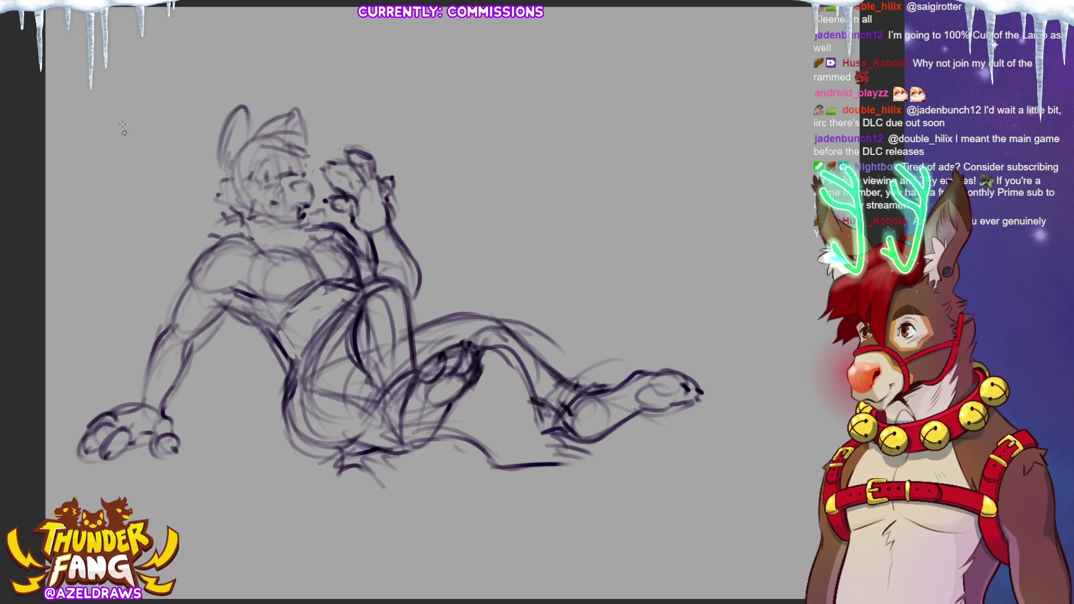
{"action": "key", "text": "ctrl+t"}
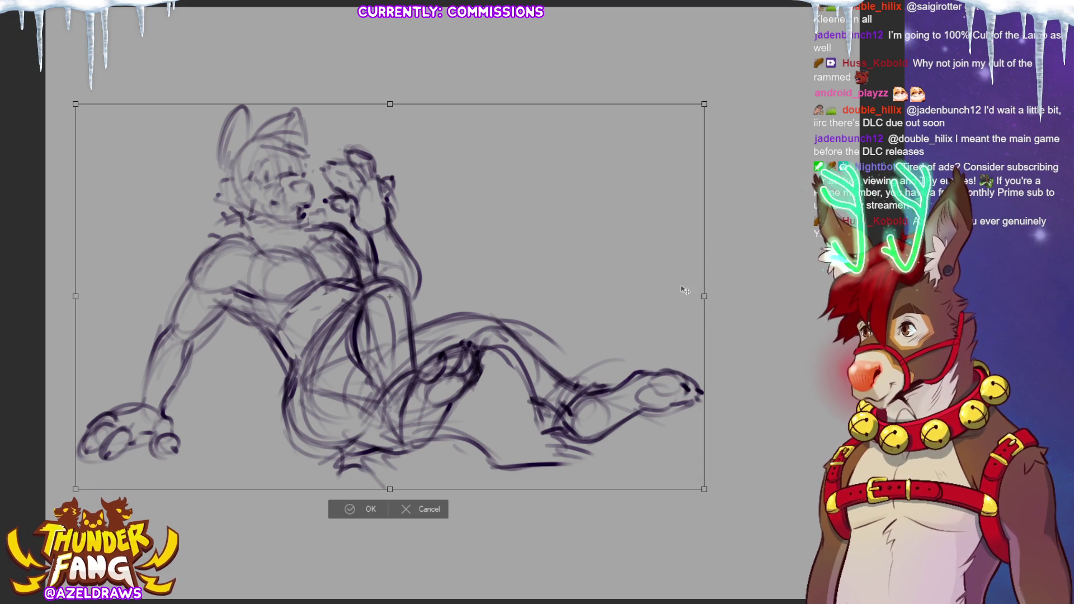
{"action": "mouse_move", "coordinate": [704, 296]}
{"action": "left_mouse_down"}
{"action": "mouse_move", "coordinate": [694, 325]}
{"action": "mouse_move", "coordinate": [636, 335]}
{"action": "left_mouse_up"}
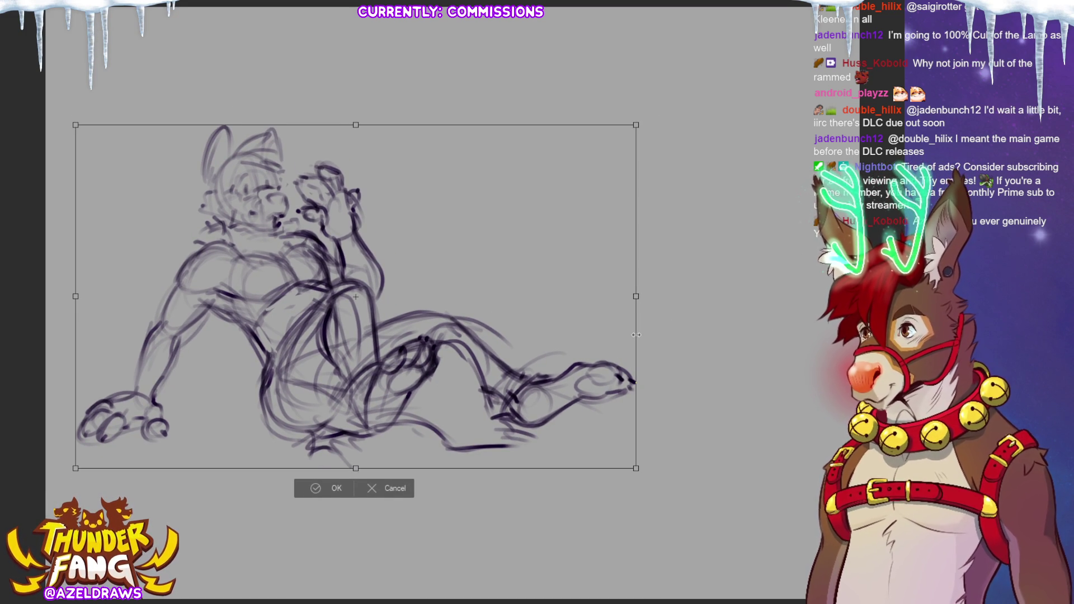
{"action": "left_click", "coordinate": [393, 489]}
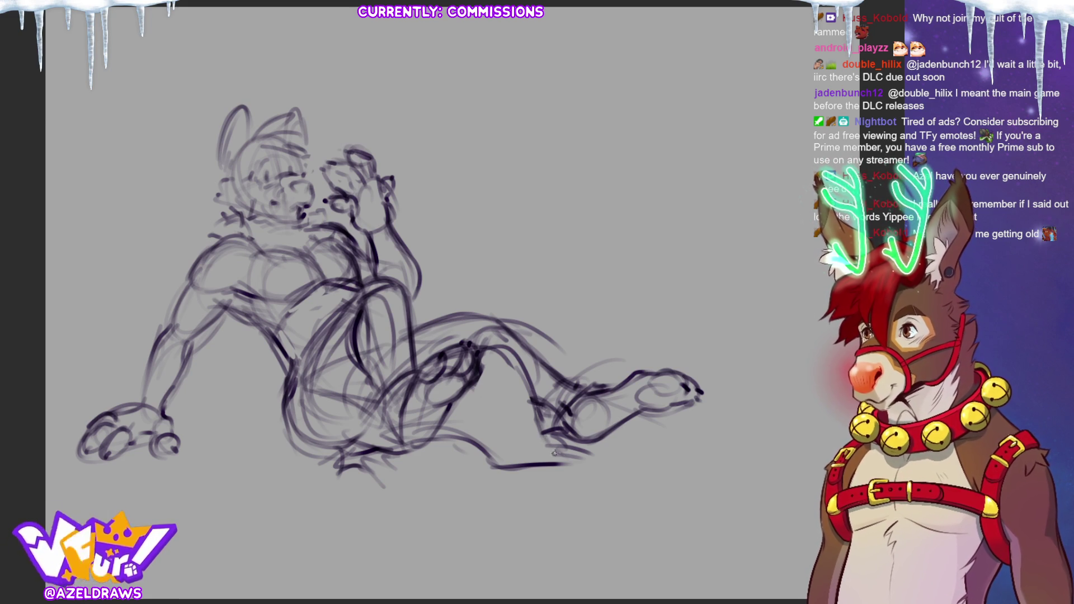
Darken the ground line, bottom outline and tail, then put the whole sketch under a transform
{"action": "mouse_move", "coordinate": [593, 469]}
{"action": "left_mouse_down"}
{"action": "mouse_move", "coordinate": [491, 471]}
{"action": "mouse_move", "coordinate": [506, 495]}
{"action": "mouse_move", "coordinate": [519, 457]}
{"action": "left_mouse_up"}
{"action": "mouse_move", "coordinate": [497, 473]}
{"action": "left_mouse_down"}
{"action": "mouse_move", "coordinate": [544, 476]}
{"action": "mouse_move", "coordinate": [530, 472]}
{"action": "left_mouse_up"}
{"action": "left_click_drag", "start_coordinate": [415, 445], "coordinate": [475, 452]}
{"action": "left_click_drag", "start_coordinate": [473, 453], "coordinate": [512, 471]}
{"action": "left_click_drag", "start_coordinate": [479, 347], "coordinate": [520, 342]}
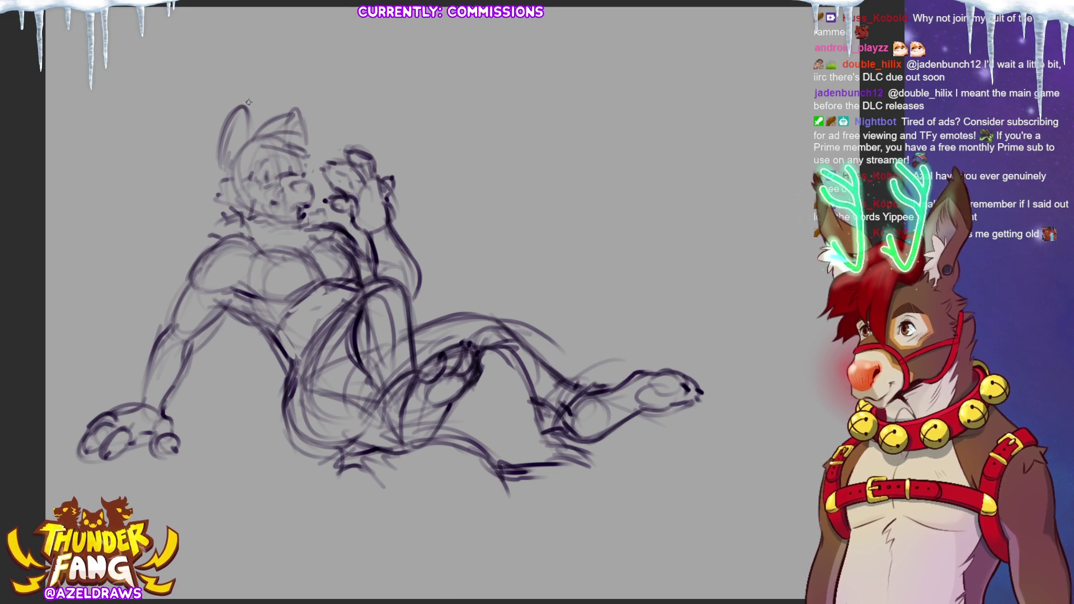
{"action": "key", "text": "ctrl+t"}
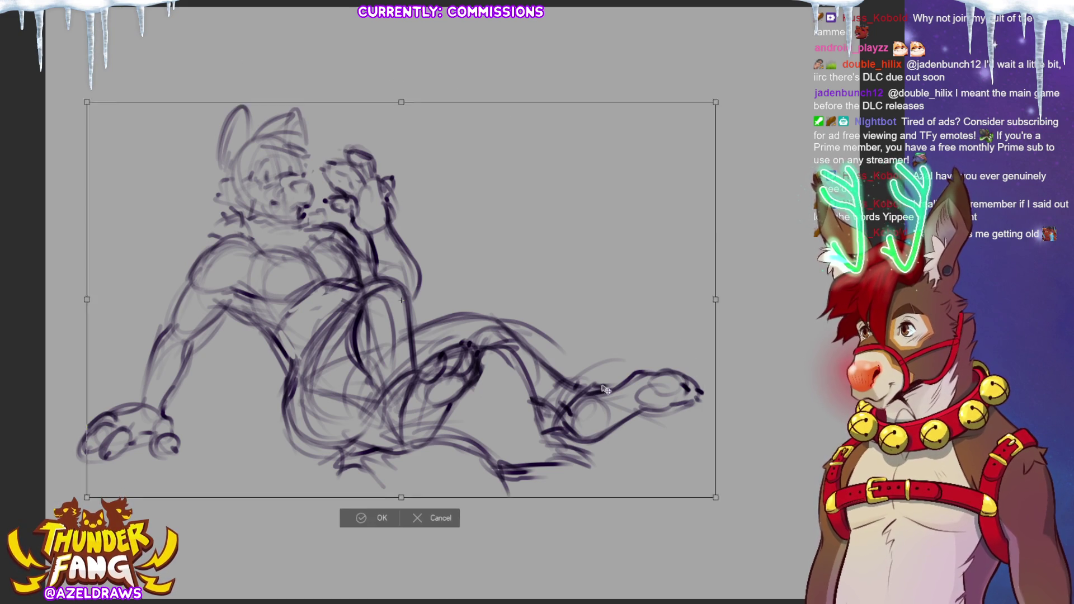
Move the sketch right, enlarge it from the right-middle handle, adjust its position and apply the transform
{"action": "left_click_drag", "start_coordinate": [598, 390], "coordinate": [657, 384]}
{"action": "left_click_drag", "start_coordinate": [750, 308], "coordinate": [789, 319]}
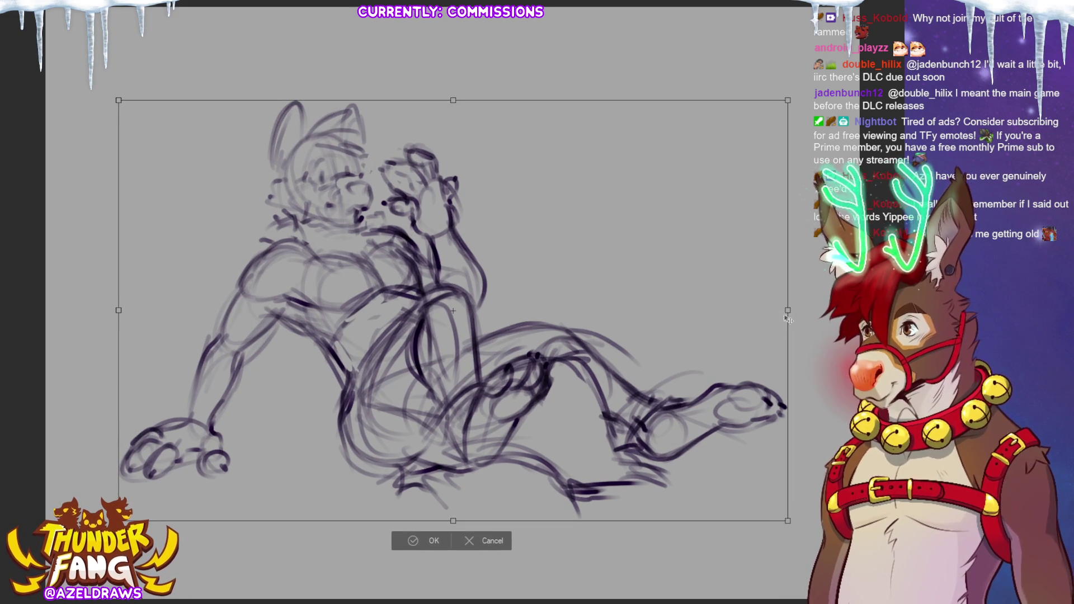
{"action": "left_click_drag", "start_coordinate": [505, 421], "coordinate": [495, 413]}
{"action": "key", "text": "Return"}
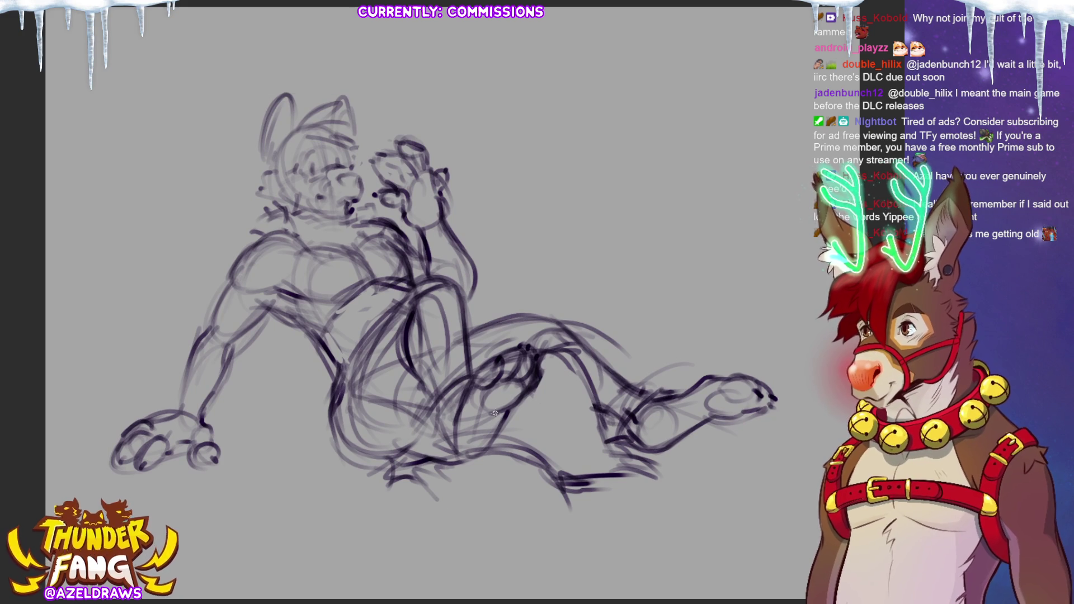
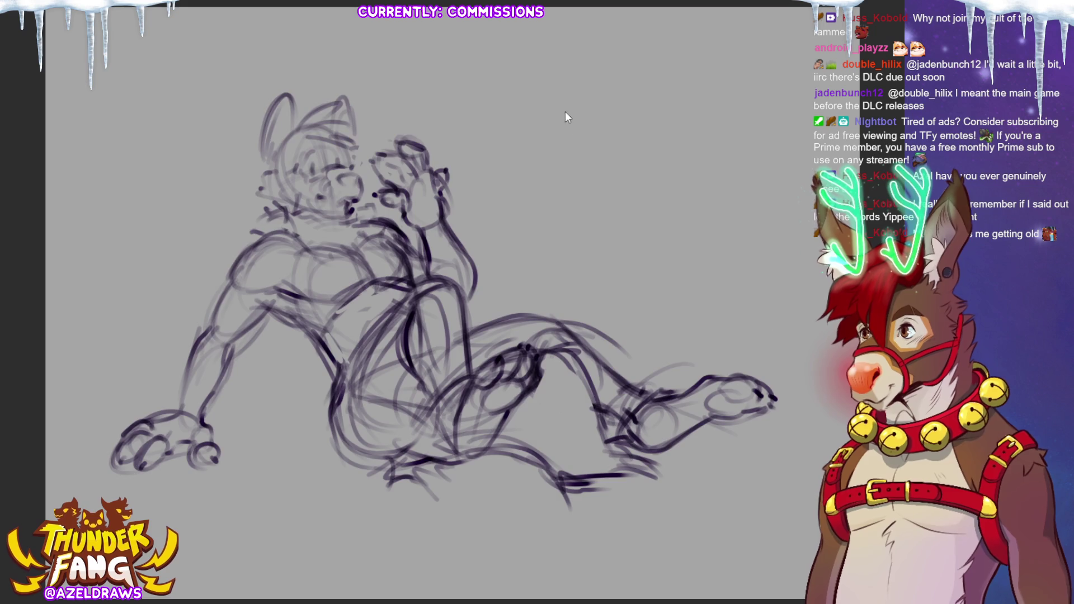
Delete the entire seated bunny sketch from the selected layer
{"action": "key", "text": "Delete"}
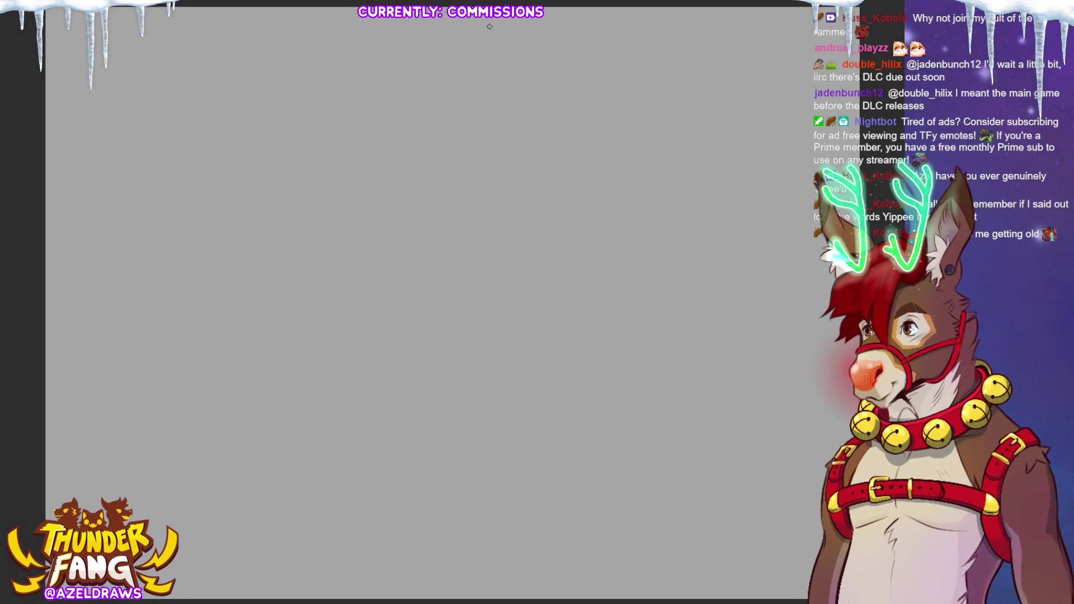
Sketch a rough rectangular panel box with left, top, right and bottom edges
{"action": "left_click_drag", "start_coordinate": [192, 68], "coordinate": [197, 255]}
{"action": "left_click_drag", "start_coordinate": [189, 67], "coordinate": [334, 63]}
{"action": "left_click_drag", "start_coordinate": [331, 54], "coordinate": [332, 257]}
{"action": "left_click_drag", "start_coordinate": [322, 74], "coordinate": [324, 248]}
{"action": "left_click_drag", "start_coordinate": [194, 269], "coordinate": [328, 265]}
{"action": "left_click_drag", "start_coordinate": [177, 253], "coordinate": [347, 256]}
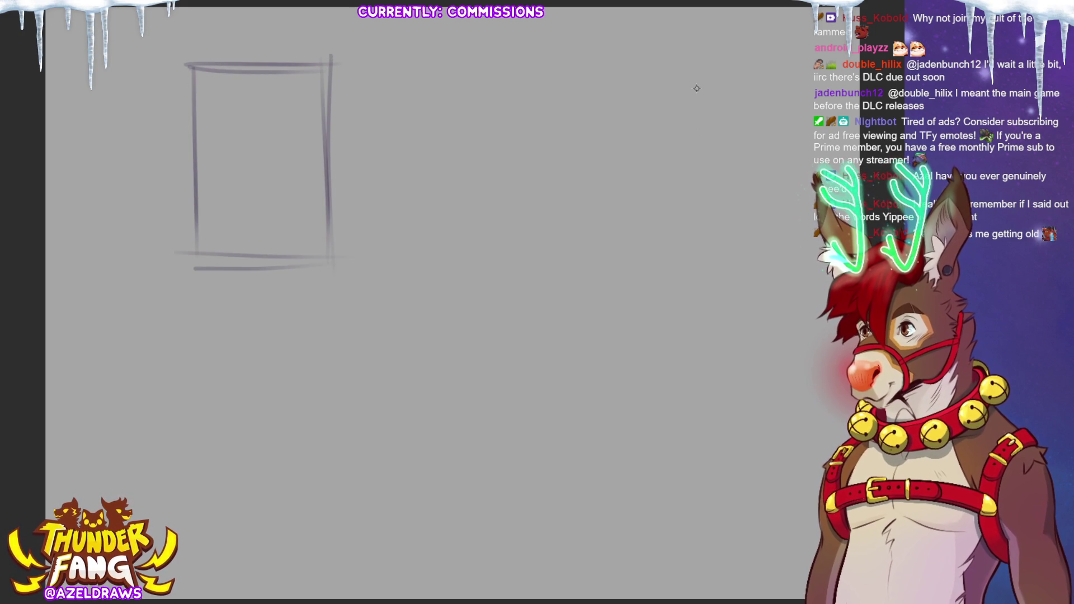
Discard the panel box and bring back the earlier lying-figure rough with undo
{"action": "key", "text": "ctrl+t"}
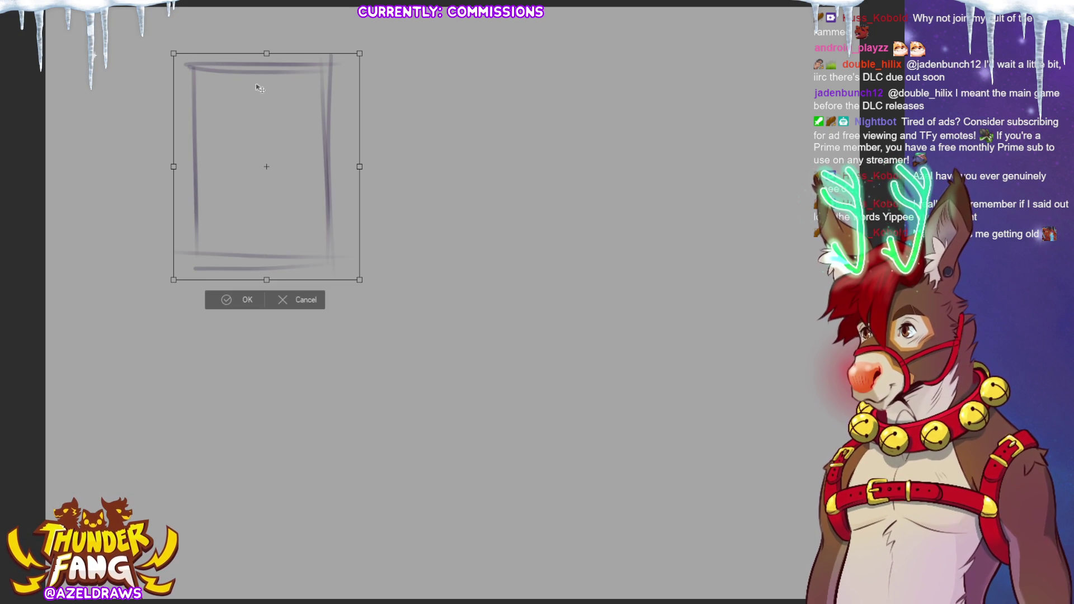
{"action": "left_click", "coordinate": [301, 303]}
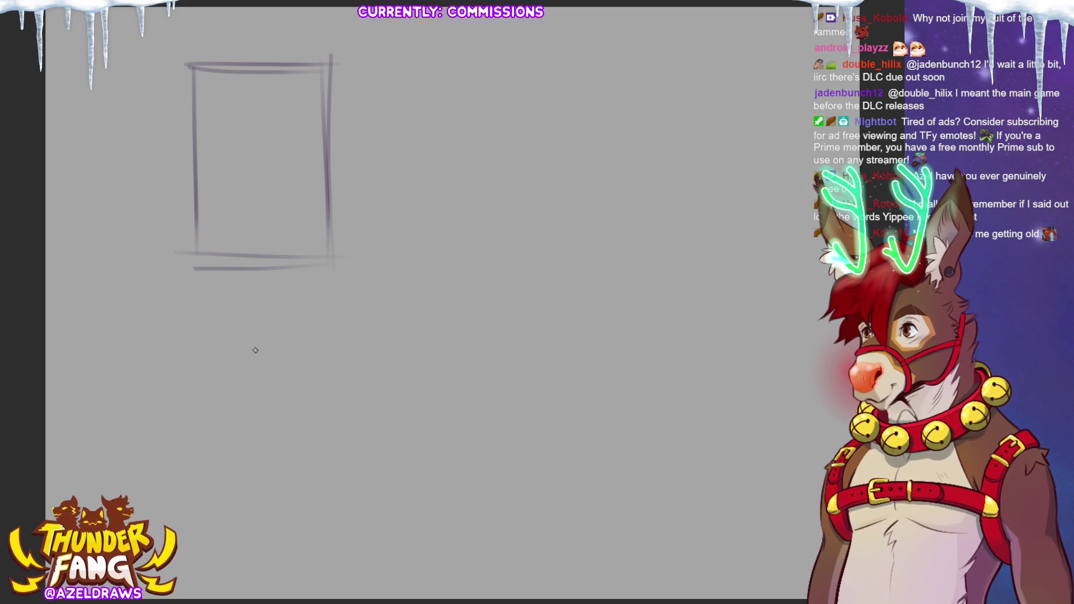
{"action": "key", "text": "Delete"}
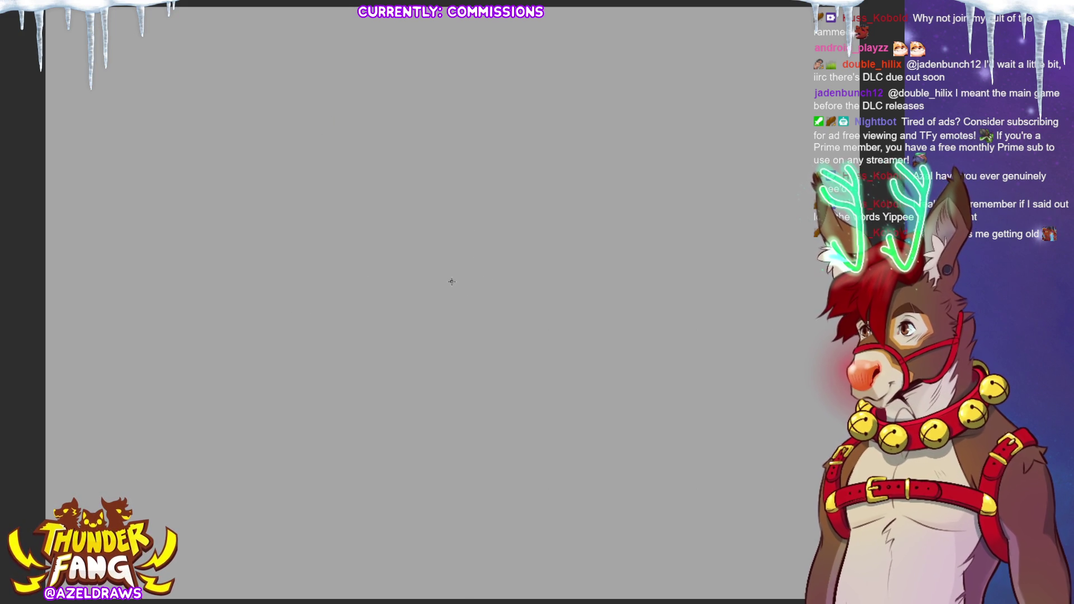
{"action": "key", "text": "ctrl+z"}
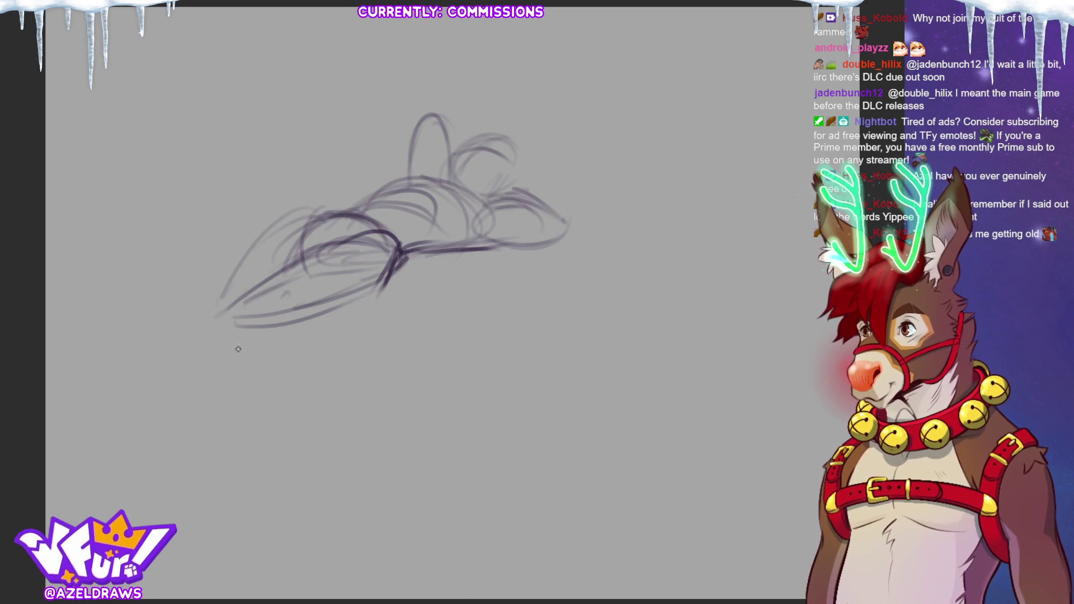
Darken the figure's left end and back edge, and extend a long line leftward
{"action": "mouse_move", "coordinate": [283, 302]}
{"action": "left_mouse_down"}
{"action": "mouse_move", "coordinate": [279, 268]}
{"action": "mouse_move", "coordinate": [380, 288]}
{"action": "left_mouse_up"}
{"action": "left_click_drag", "start_coordinate": [274, 268], "coordinate": [353, 236]}
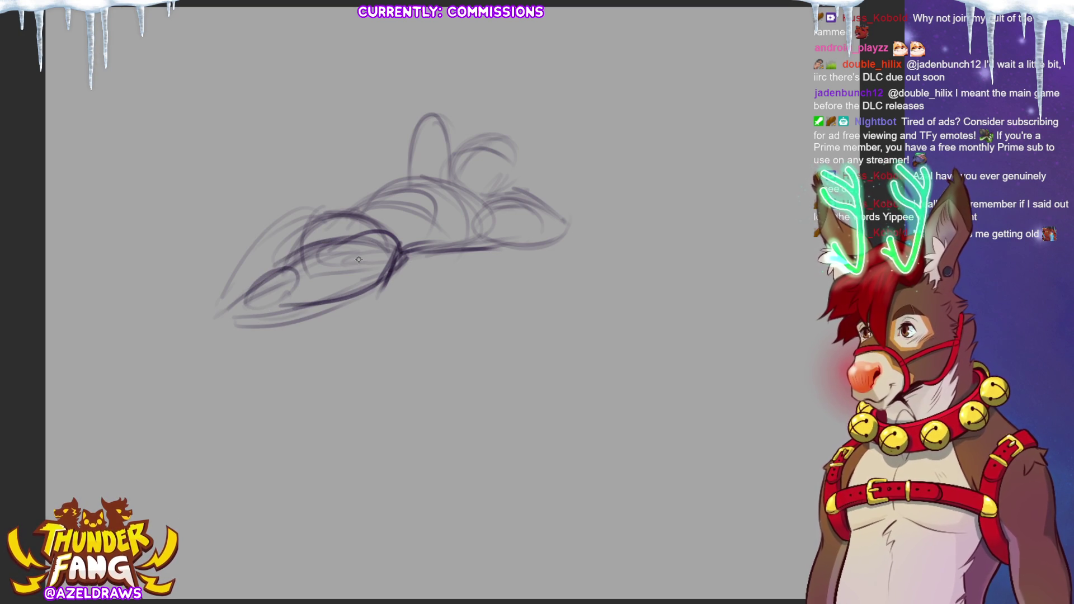
{"action": "mouse_move", "coordinate": [272, 229]}
{"action": "left_mouse_down"}
{"action": "mouse_move", "coordinate": [232, 246]}
{"action": "mouse_move", "coordinate": [150, 325]}
{"action": "mouse_move", "coordinate": [215, 330]}
{"action": "mouse_move", "coordinate": [253, 279]}
{"action": "mouse_move", "coordinate": [174, 336]}
{"action": "mouse_move", "coordinate": [254, 285]}
{"action": "mouse_move", "coordinate": [151, 328]}
{"action": "mouse_move", "coordinate": [293, 239]}
{"action": "mouse_move", "coordinate": [299, 221]}
{"action": "left_mouse_up"}
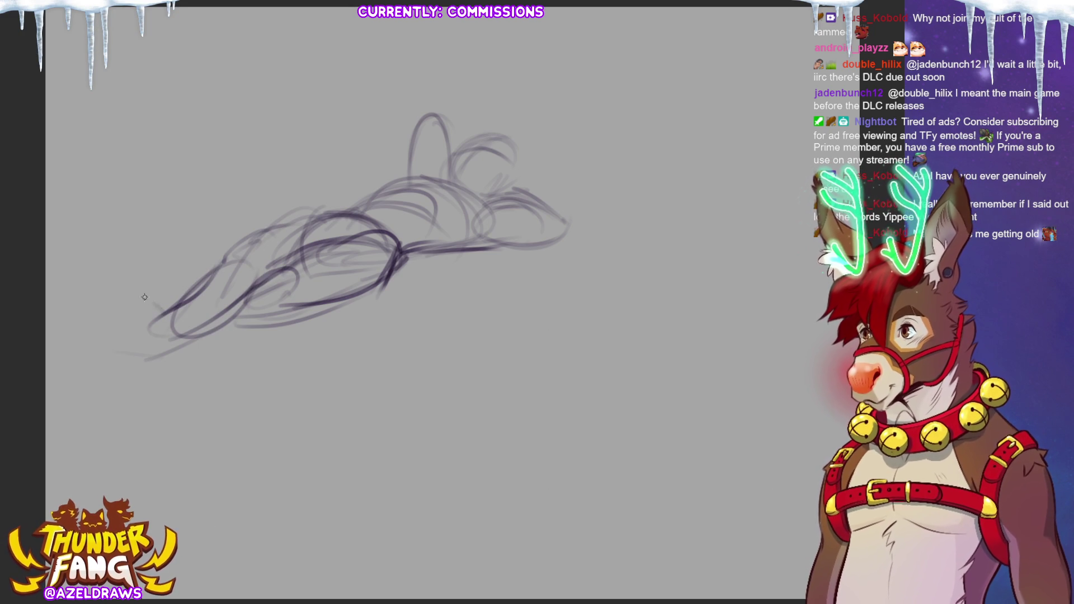
{"action": "left_click_drag", "start_coordinate": [89, 309], "coordinate": [162, 319]}
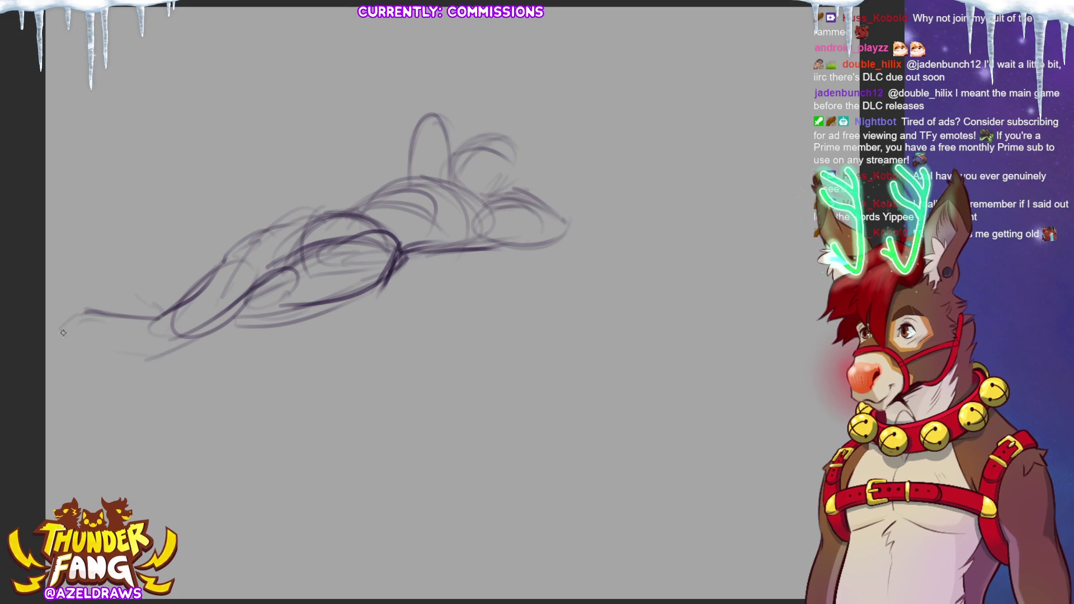
Move the whole sketch right and slightly down with Free Transform
{"action": "key", "text": "ctrl+t"}
{"action": "left_click_drag", "start_coordinate": [418, 275], "coordinate": [516, 288]}
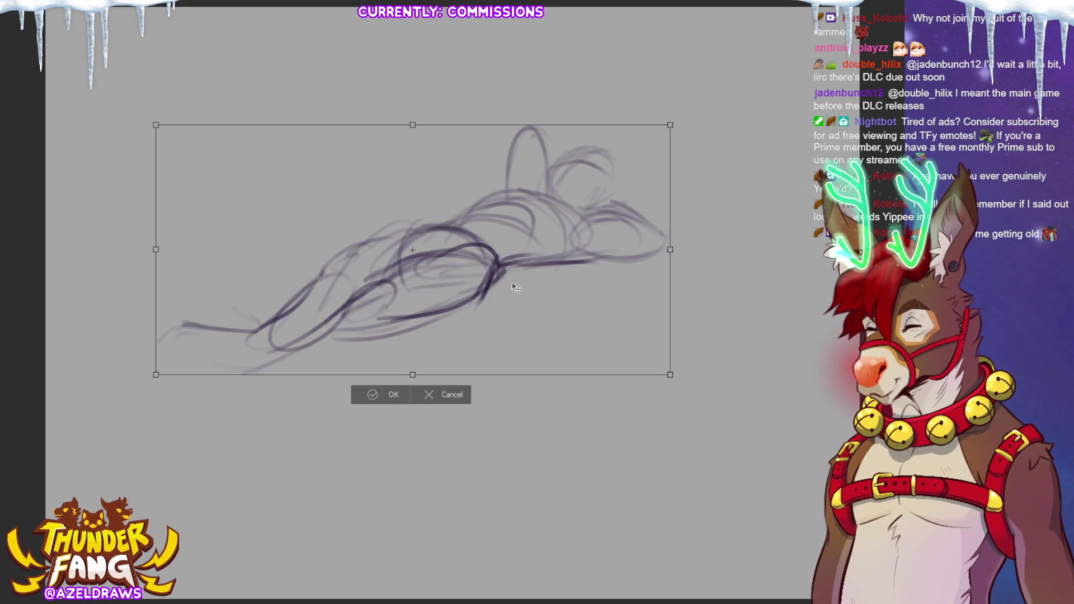
{"action": "left_click", "coordinate": [384, 395]}
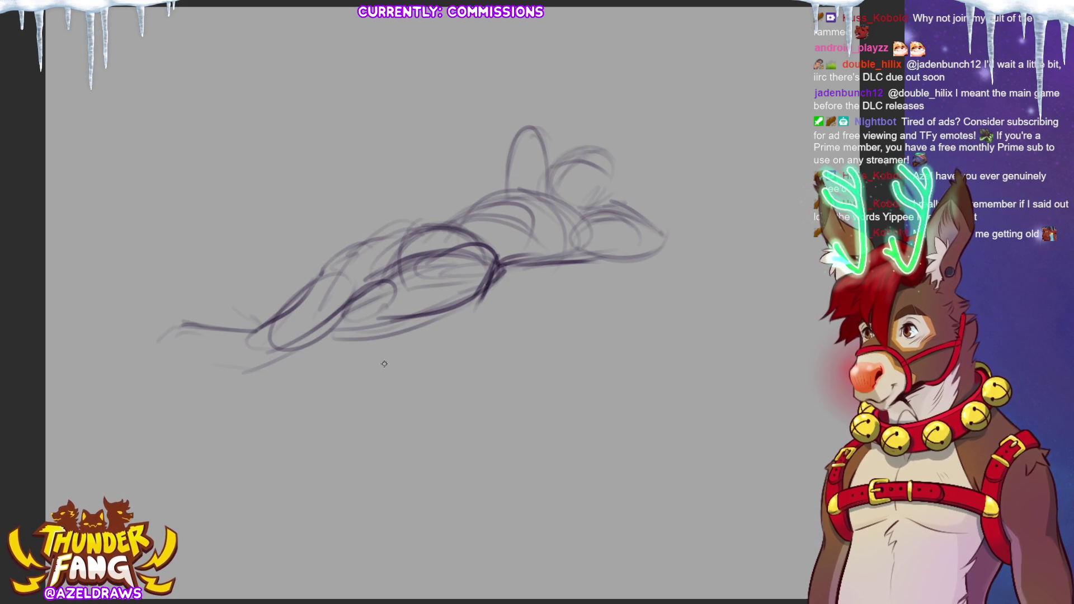
Sketch the legs at the left end with a raised knee and cylinder-shaped lower leg
{"action": "mouse_move", "coordinate": [167, 319]}
{"action": "left_mouse_down"}
{"action": "mouse_move", "coordinate": [173, 360]}
{"action": "mouse_move", "coordinate": [205, 366]}
{"action": "mouse_move", "coordinate": [218, 339]}
{"action": "mouse_move", "coordinate": [213, 368]}
{"action": "mouse_move", "coordinate": [243, 378]}
{"action": "left_mouse_up"}
{"action": "mouse_move", "coordinate": [207, 347]}
{"action": "left_mouse_down"}
{"action": "mouse_move", "coordinate": [268, 371]}
{"action": "mouse_move", "coordinate": [245, 335]}
{"action": "mouse_move", "coordinate": [255, 376]}
{"action": "left_mouse_up"}
{"action": "mouse_move", "coordinate": [272, 332]}
{"action": "left_mouse_down"}
{"action": "mouse_move", "coordinate": [274, 353]}
{"action": "mouse_move", "coordinate": [242, 366]}
{"action": "mouse_move", "coordinate": [275, 363]}
{"action": "mouse_move", "coordinate": [296, 343]}
{"action": "left_mouse_up"}
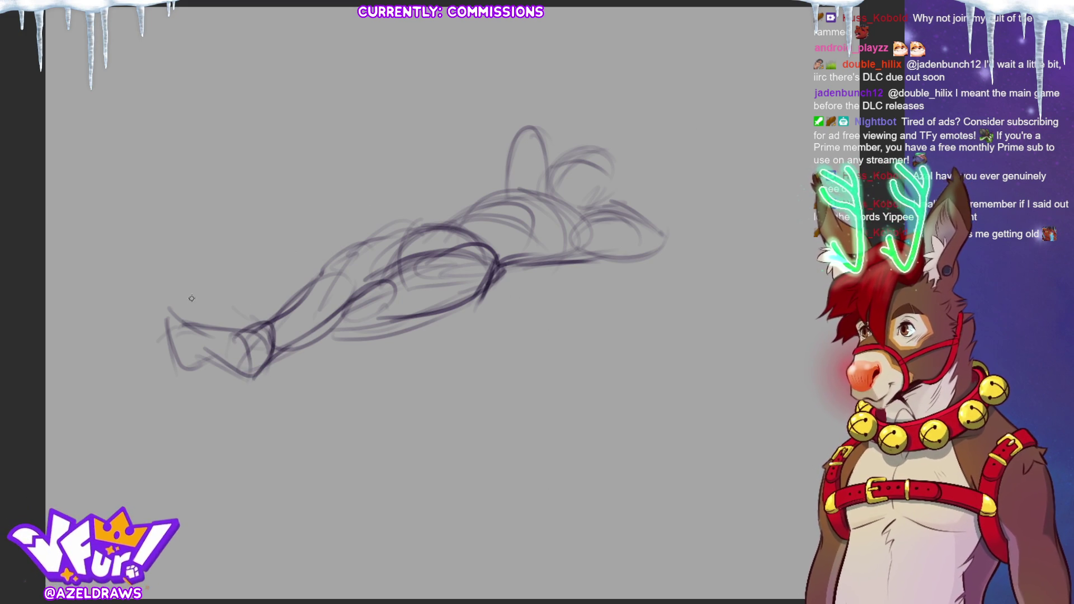
{"action": "mouse_move", "coordinate": [198, 302]}
{"action": "left_mouse_down"}
{"action": "mouse_move", "coordinate": [214, 325]}
{"action": "mouse_move", "coordinate": [196, 297]}
{"action": "mouse_move", "coordinate": [218, 283]}
{"action": "mouse_move", "coordinate": [242, 329]}
{"action": "left_mouse_up"}
{"action": "mouse_move", "coordinate": [204, 275]}
{"action": "left_mouse_down"}
{"action": "mouse_move", "coordinate": [246, 321]}
{"action": "mouse_move", "coordinate": [303, 334]}
{"action": "left_mouse_up"}
{"action": "left_click_drag", "start_coordinate": [253, 362], "coordinate": [351, 333]}
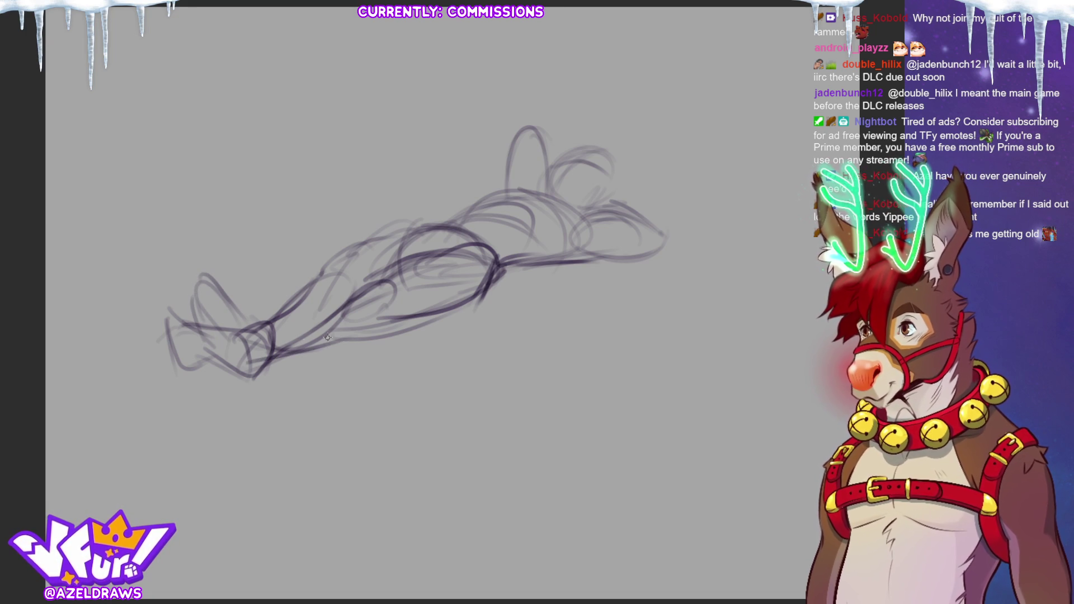
Redraw the raised limb with lighter strokes, then rough in the hip and ear area
{"action": "mouse_move", "coordinate": [197, 274]}
{"action": "left_mouse_down"}
{"action": "mouse_move", "coordinate": [205, 300]}
{"action": "mouse_move", "coordinate": [224, 291]}
{"action": "mouse_move", "coordinate": [250, 319]}
{"action": "left_mouse_up"}
{"action": "key", "text": "ctrl+z"}
{"action": "key", "text": "ctrl+z"}
{"action": "key", "text": "ctrl+z"}
{"action": "key", "text": "ctrl+z"}
{"action": "mouse_move", "coordinate": [199, 295]}
{"action": "left_mouse_down"}
{"action": "mouse_move", "coordinate": [223, 322]}
{"action": "mouse_move", "coordinate": [208, 275]}
{"action": "mouse_move", "coordinate": [247, 315]}
{"action": "left_mouse_up"}
{"action": "left_click_drag", "start_coordinate": [193, 276], "coordinate": [185, 321]}
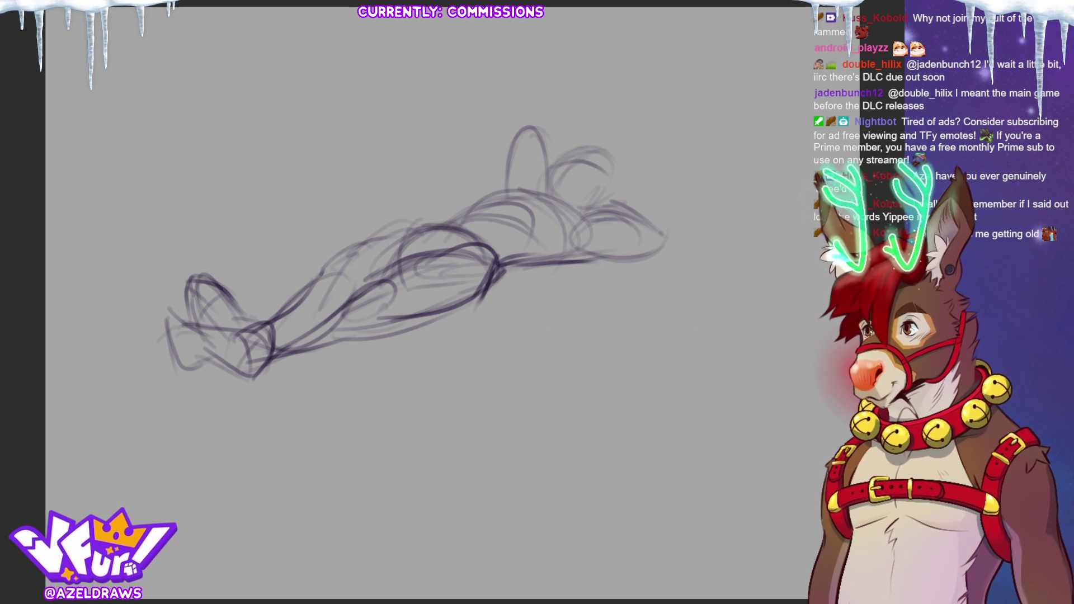
{"action": "mouse_move", "coordinate": [491, 281]}
{"action": "left_mouse_down"}
{"action": "mouse_move", "coordinate": [517, 289]}
{"action": "mouse_move", "coordinate": [526, 265]}
{"action": "left_mouse_up"}
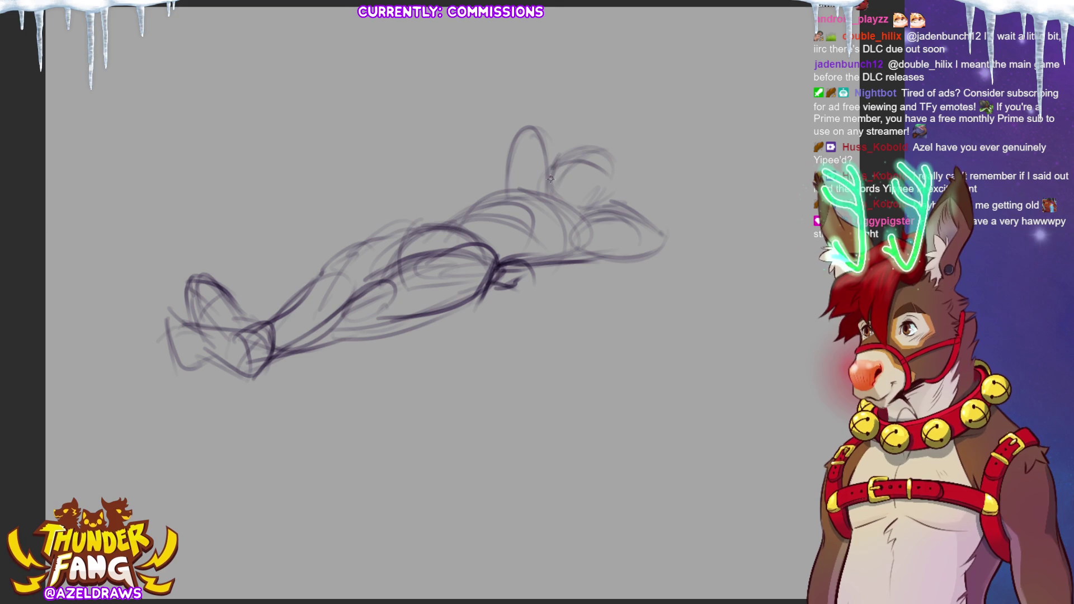
{"action": "mouse_move", "coordinate": [559, 172]}
{"action": "left_mouse_down"}
{"action": "mouse_move", "coordinate": [585, 163]}
{"action": "mouse_move", "coordinate": [551, 167]}
{"action": "mouse_move", "coordinate": [576, 185]}
{"action": "mouse_move", "coordinate": [583, 157]}
{"action": "mouse_move", "coordinate": [568, 178]}
{"action": "mouse_move", "coordinate": [588, 177]}
{"action": "left_mouse_up"}
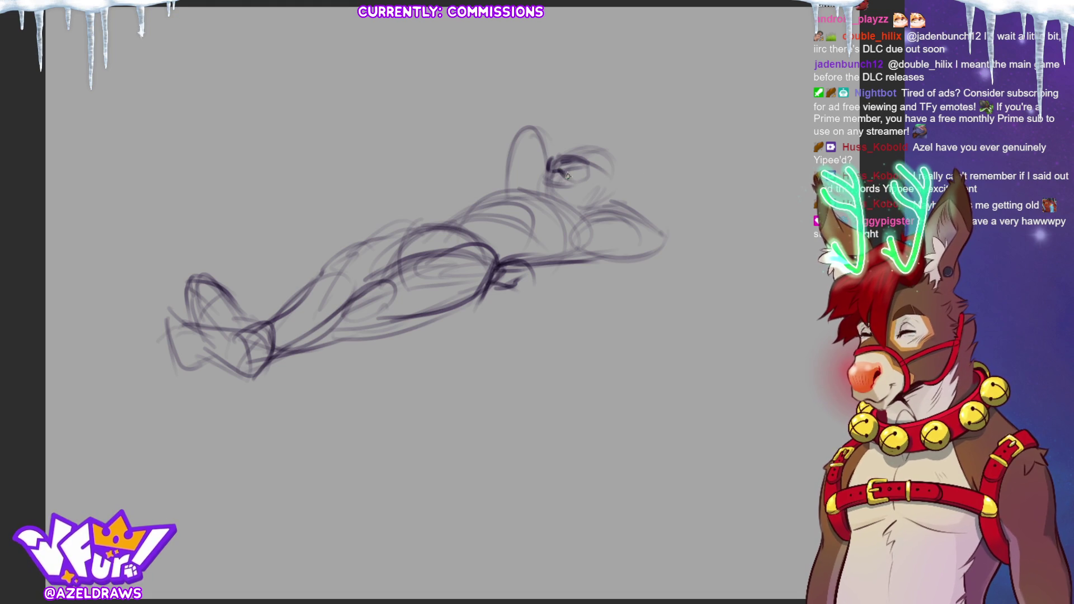
Draw the bunny's eye, snout, chin, jaw, neck and tall ear, undoing a stray ear stroke
{"action": "left_click_drag", "start_coordinate": [579, 170], "coordinate": [602, 193]}
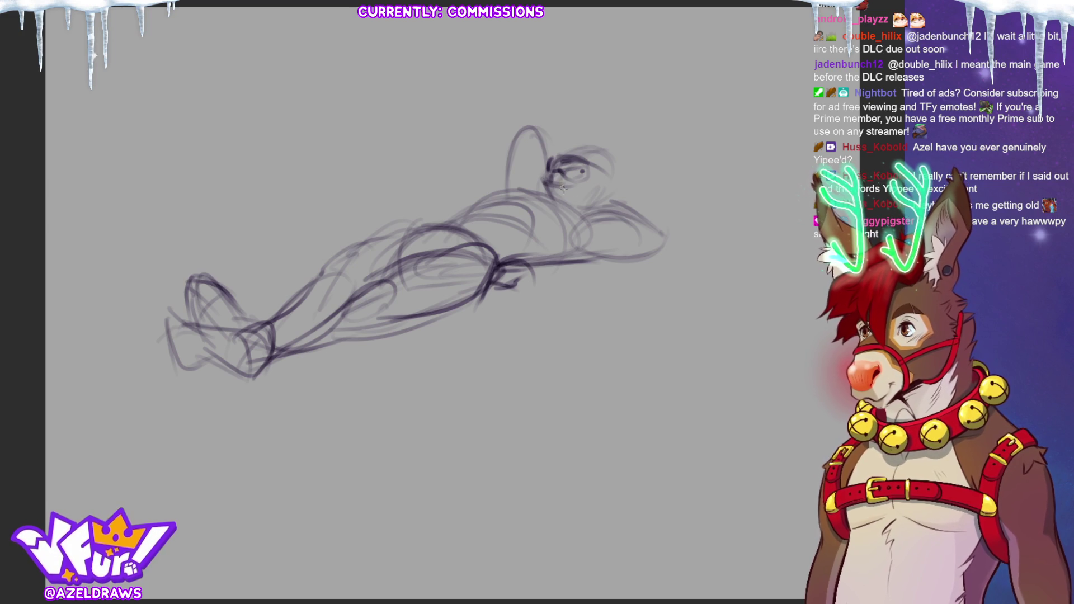
{"action": "mouse_move", "coordinate": [604, 202]}
{"action": "left_mouse_down"}
{"action": "mouse_move", "coordinate": [624, 172]}
{"action": "mouse_move", "coordinate": [621, 194]}
{"action": "left_mouse_up"}
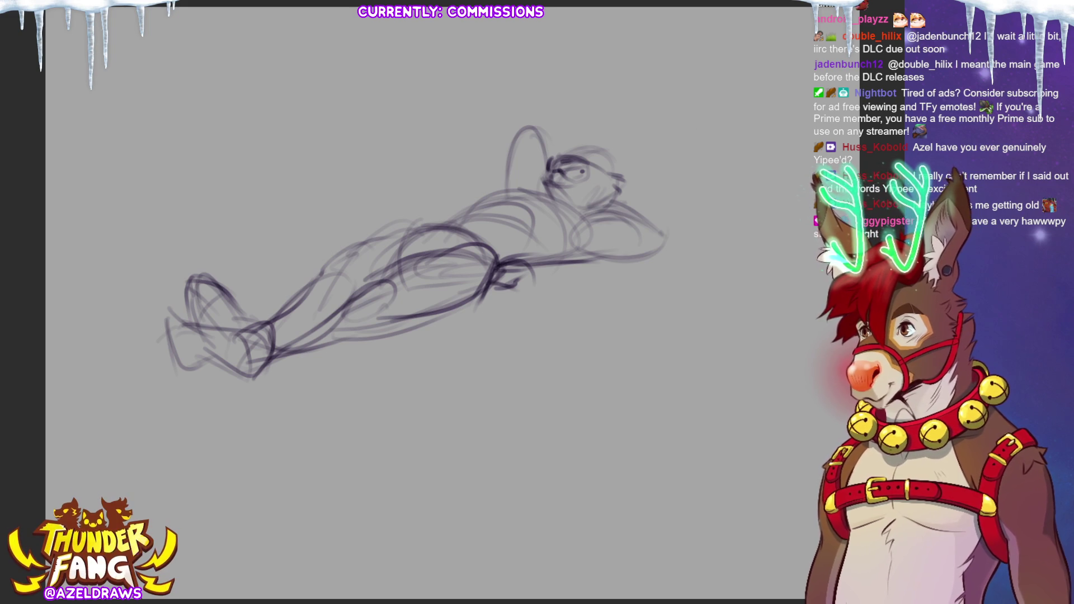
{"action": "left_click_drag", "start_coordinate": [624, 193], "coordinate": [595, 200]}
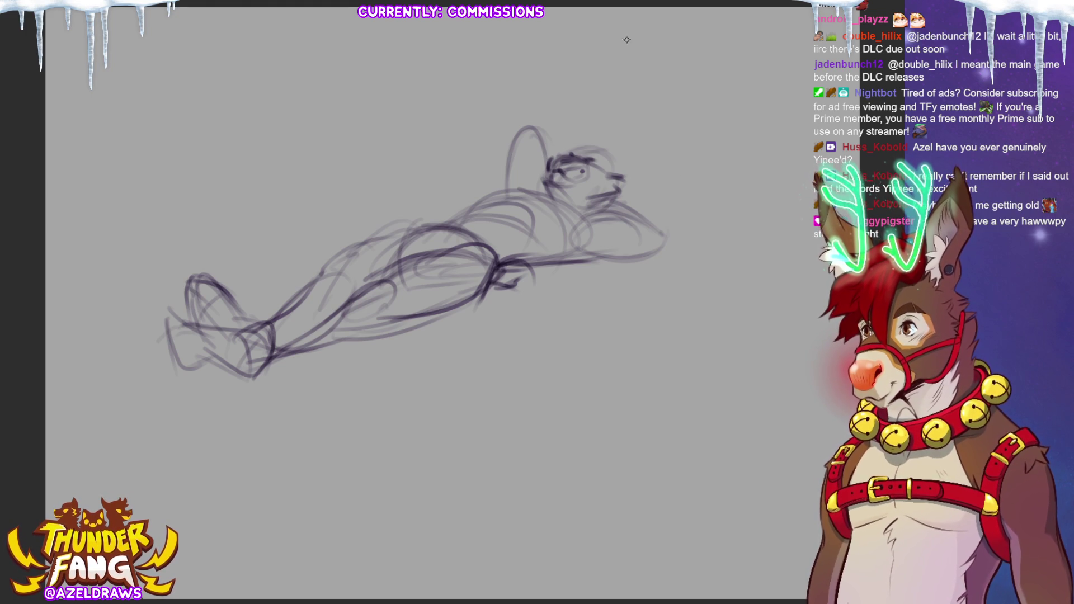
{"action": "mouse_move", "coordinate": [600, 132]}
{"action": "left_mouse_down"}
{"action": "mouse_move", "coordinate": [611, 145]}
{"action": "mouse_move", "coordinate": [574, 149]}
{"action": "mouse_move", "coordinate": [620, 164]}
{"action": "left_mouse_up"}
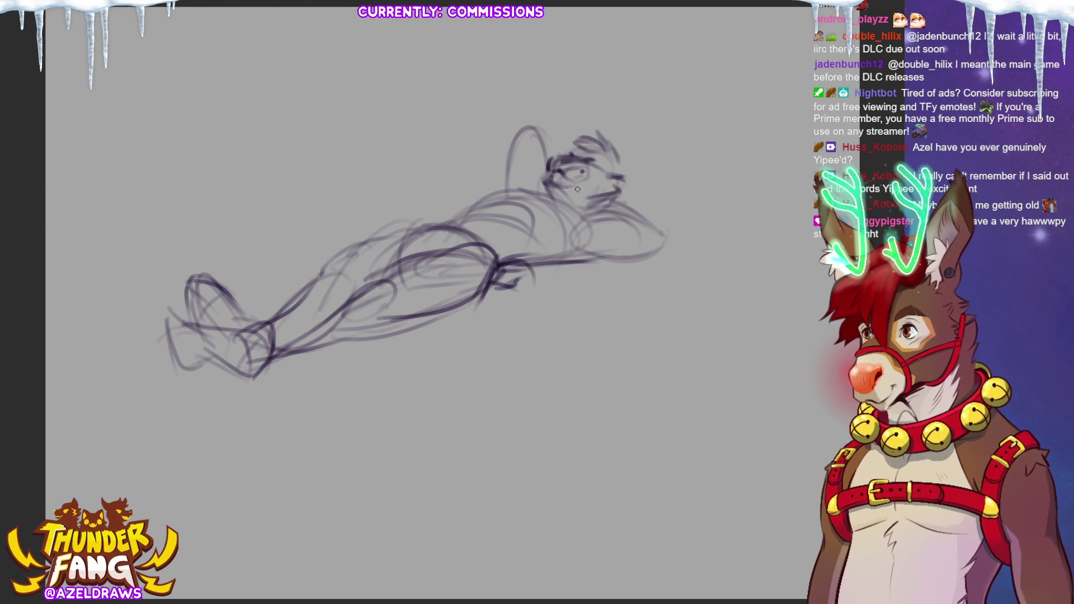
{"action": "mouse_move", "coordinate": [560, 186]}
{"action": "left_mouse_down"}
{"action": "mouse_move", "coordinate": [582, 207]}
{"action": "mouse_move", "coordinate": [601, 202]}
{"action": "mouse_move", "coordinate": [573, 207]}
{"action": "left_mouse_up"}
{"action": "left_click_drag", "start_coordinate": [515, 188], "coordinate": [613, 206]}
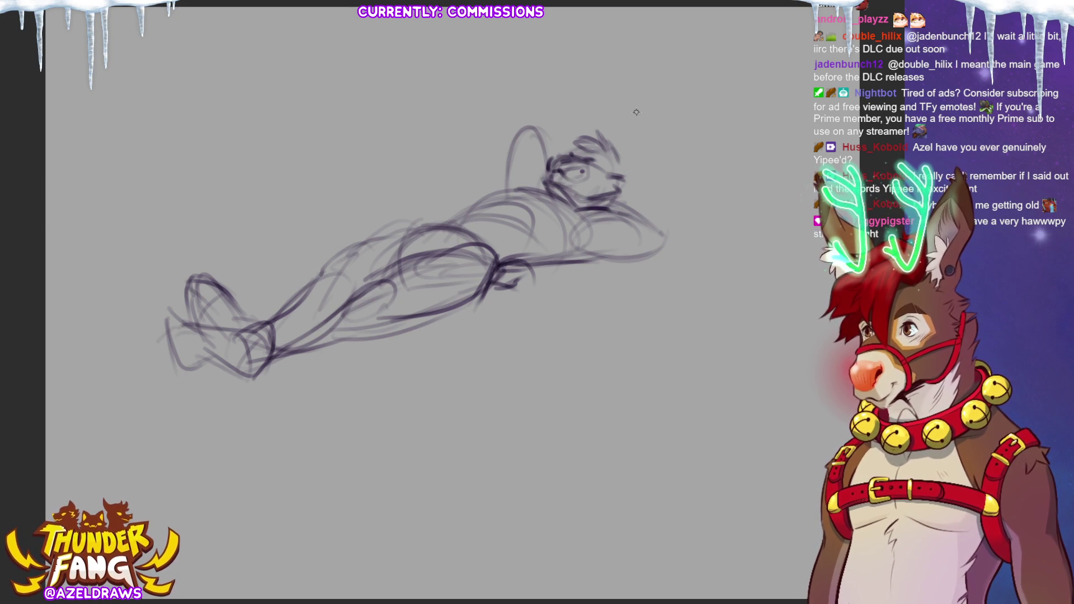
{"action": "mouse_move", "coordinate": [618, 150]}
{"action": "left_mouse_down"}
{"action": "mouse_move", "coordinate": [652, 101]}
{"action": "mouse_move", "coordinate": [637, 171]}
{"action": "mouse_move", "coordinate": [623, 186]}
{"action": "left_mouse_up"}
{"action": "mouse_move", "coordinate": [658, 124]}
{"action": "left_mouse_down"}
{"action": "mouse_move", "coordinate": [660, 95]}
{"action": "mouse_move", "coordinate": [621, 137]}
{"action": "mouse_move", "coordinate": [615, 168]}
{"action": "left_mouse_up"}
{"action": "key", "text": "ctrl+z"}
{"action": "key", "text": "ctrl+z"}
{"action": "key", "text": "ctrl+z"}
{"action": "key", "text": "ctrl+z"}
{"action": "key", "text": "ctrl+z"}
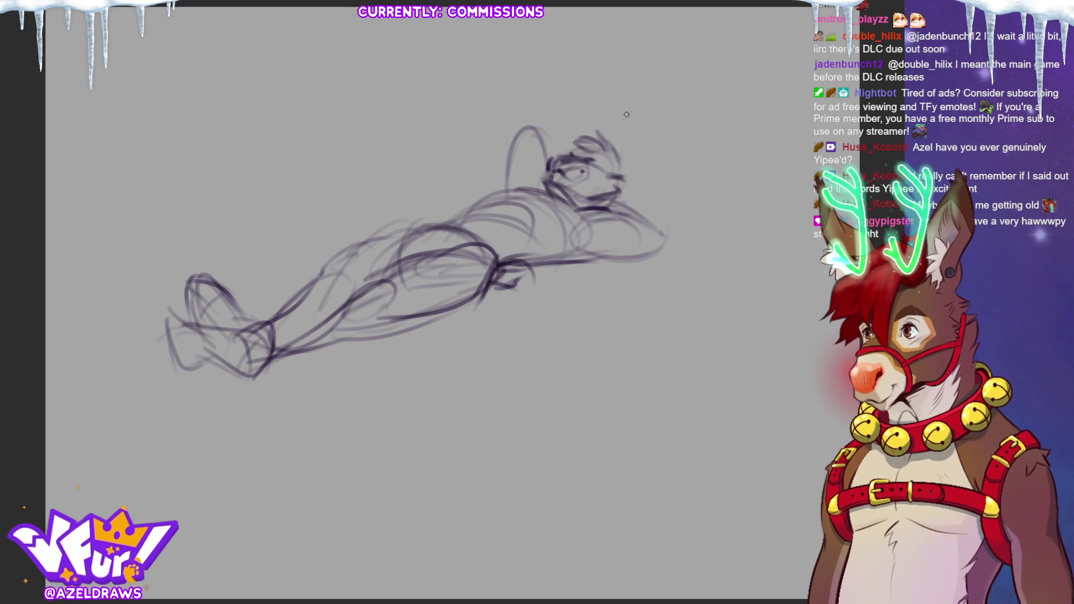
Strengthen the back and arm lines, darken the ear outline, and lasso around the head
{"action": "left_click_drag", "start_coordinate": [585, 257], "coordinate": [672, 241]}
{"action": "left_click_drag", "start_coordinate": [610, 196], "coordinate": [654, 223]}
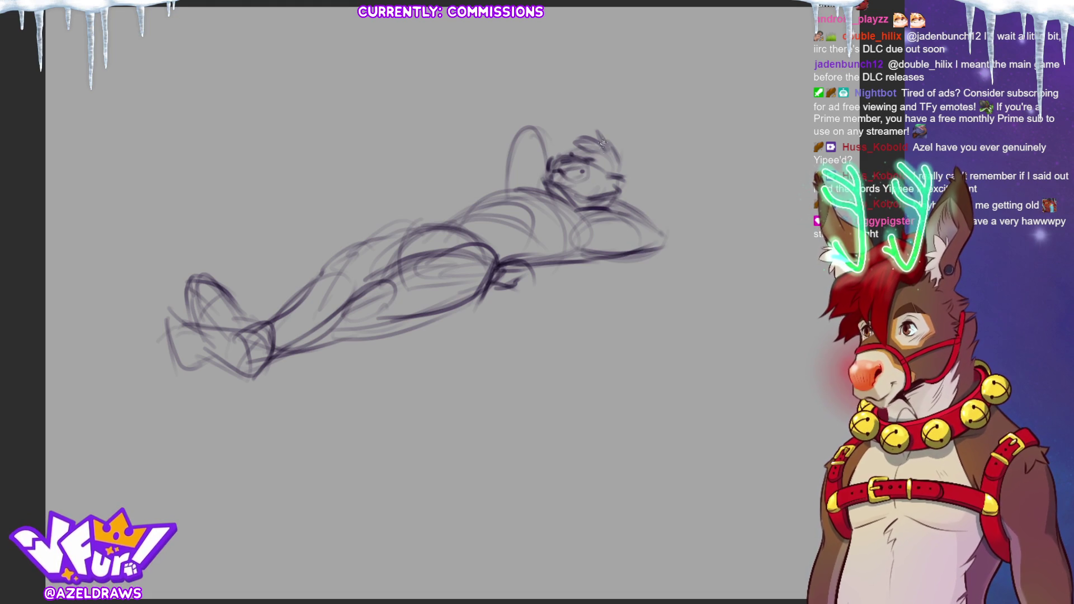
{"action": "mouse_move", "coordinate": [354, 240]}
{"action": "left_mouse_down"}
{"action": "mouse_move", "coordinate": [467, 213]}
{"action": "mouse_move", "coordinate": [537, 181]}
{"action": "left_mouse_up"}
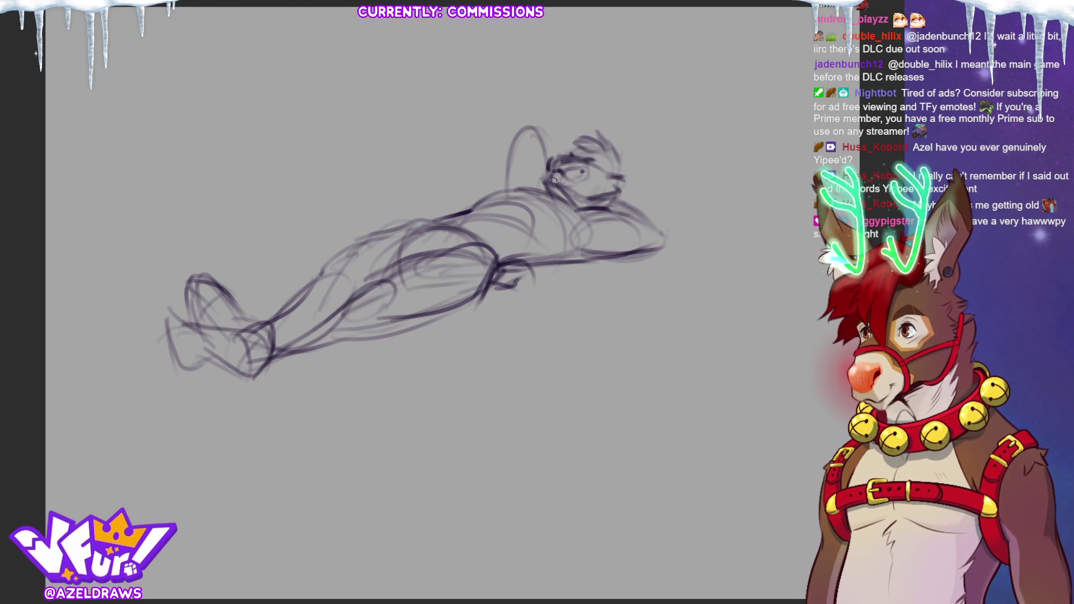
{"action": "mouse_move", "coordinate": [470, 209]}
{"action": "left_mouse_down"}
{"action": "mouse_move", "coordinate": [546, 180]}
{"action": "mouse_move", "coordinate": [529, 197]}
{"action": "mouse_move", "coordinate": [538, 229]}
{"action": "mouse_move", "coordinate": [579, 197]}
{"action": "mouse_move", "coordinate": [573, 248]}
{"action": "left_mouse_up"}
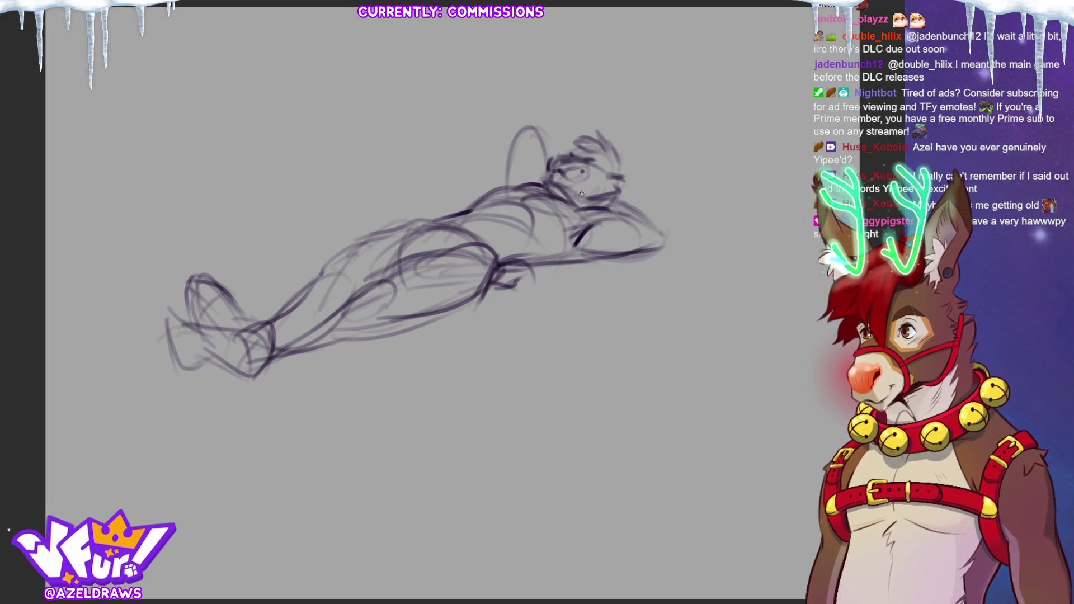
{"action": "mouse_move", "coordinate": [508, 176]}
{"action": "left_mouse_down"}
{"action": "mouse_move", "coordinate": [523, 126]}
{"action": "mouse_move", "coordinate": [556, 147]}
{"action": "left_mouse_up"}
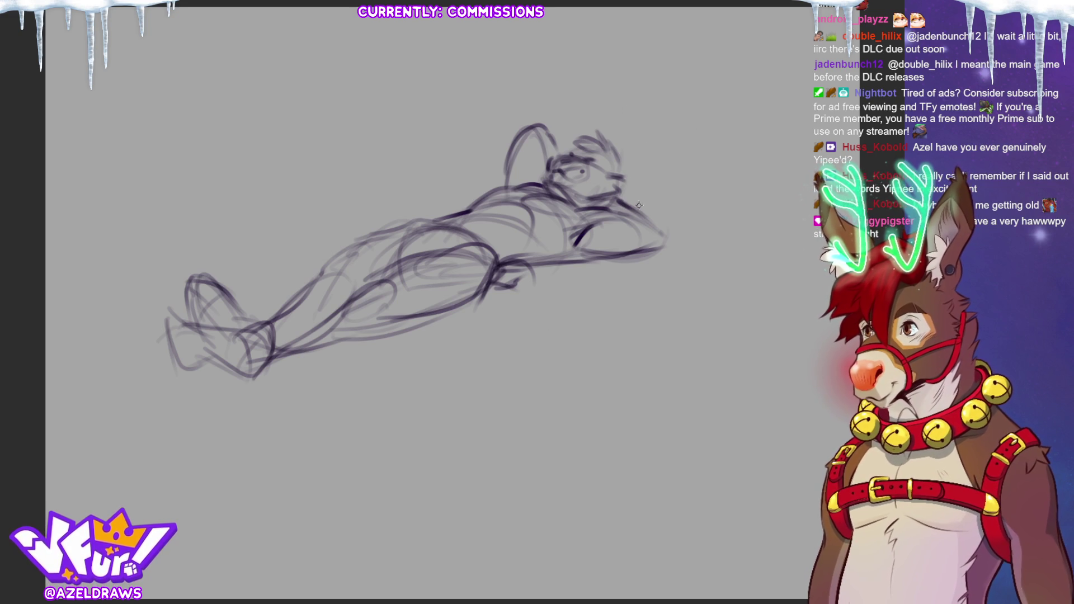
{"action": "mouse_move", "coordinate": [608, 128]}
{"action": "left_mouse_down"}
{"action": "mouse_move", "coordinate": [603, 120]}
{"action": "mouse_move", "coordinate": [560, 138]}
{"action": "mouse_move", "coordinate": [541, 171]}
{"action": "mouse_move", "coordinate": [598, 202]}
{"action": "mouse_move", "coordinate": [618, 200]}
{"action": "left_mouse_up"}
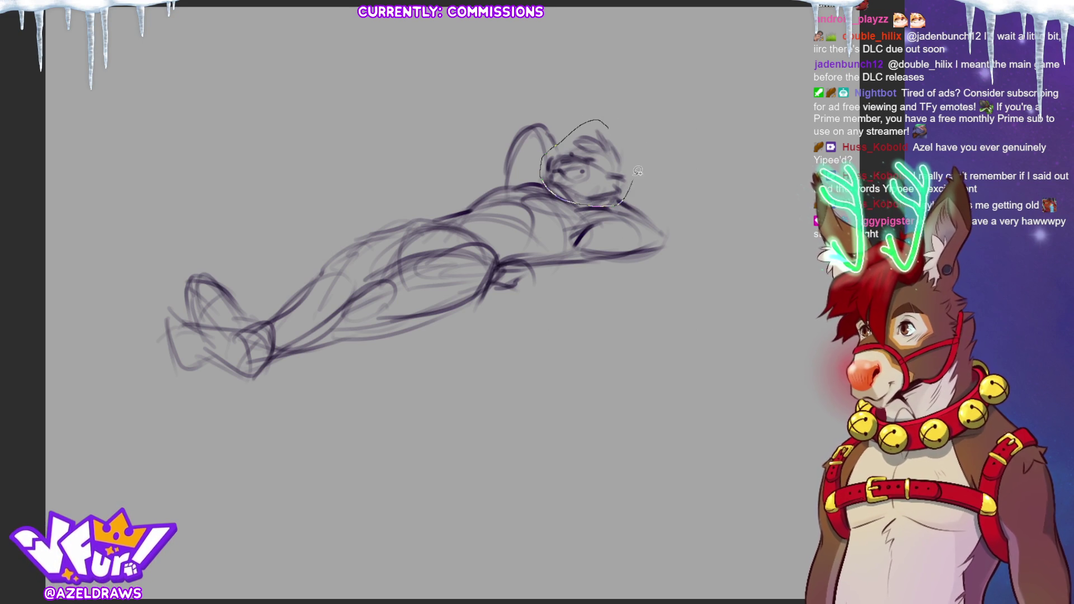
Tilt the selected head slightly clockwise and clear the selection
{"action": "key", "text": "ctrl+t"}
{"action": "mouse_move", "coordinate": [658, 136]}
{"action": "left_mouse_down"}
{"action": "mouse_move", "coordinate": [667, 141]}
{"action": "mouse_move", "coordinate": [656, 167]}
{"action": "left_mouse_up"}
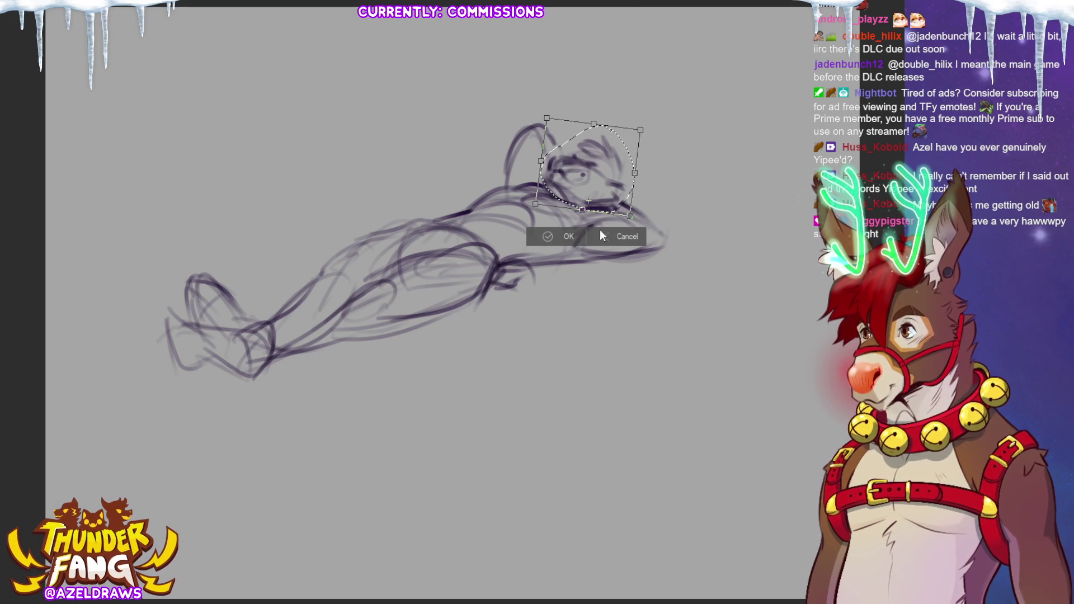
{"action": "left_click", "coordinate": [562, 238]}
{"action": "left_click", "coordinate": [512, 238]}
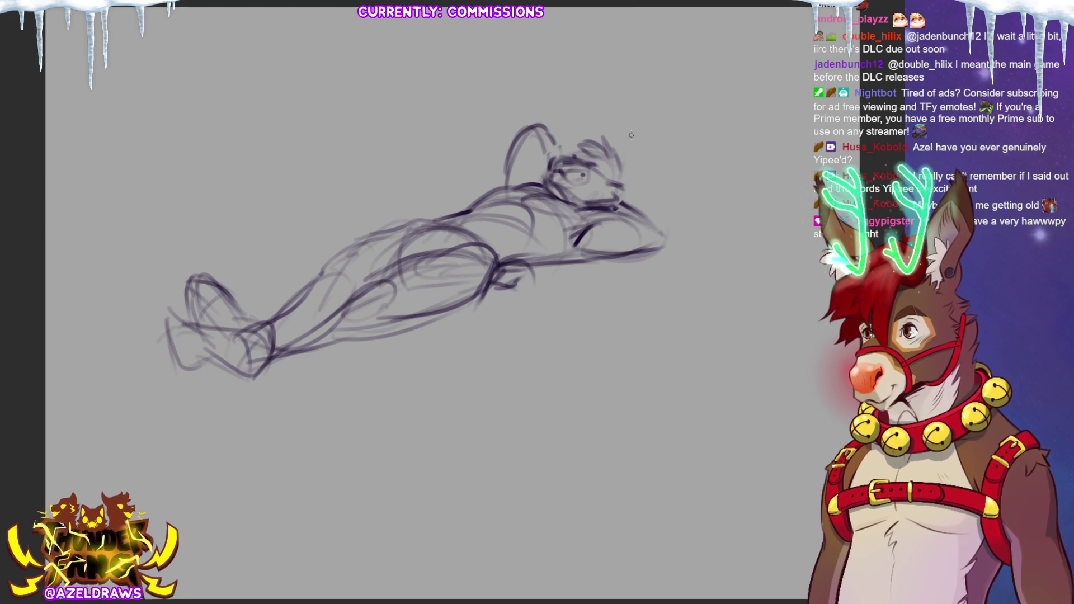
Draw two tall ears above the head and redraw the right ear's line
{"action": "left_click_drag", "start_coordinate": [621, 190], "coordinate": [648, 145]}
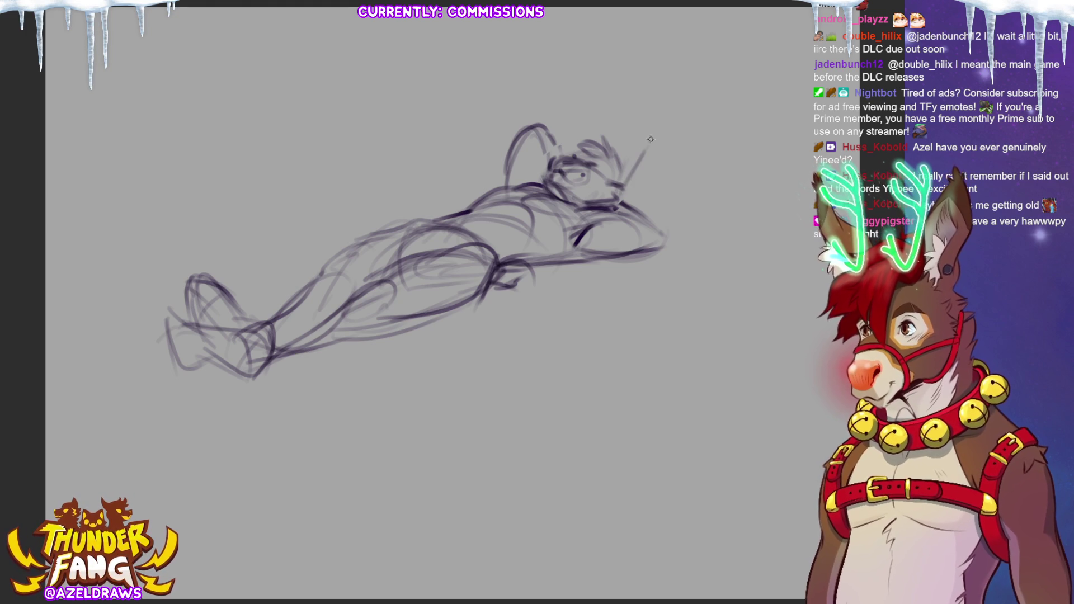
{"action": "mouse_move", "coordinate": [657, 88]}
{"action": "left_mouse_down"}
{"action": "mouse_move", "coordinate": [614, 177]}
{"action": "mouse_move", "coordinate": [662, 88]}
{"action": "left_mouse_up"}
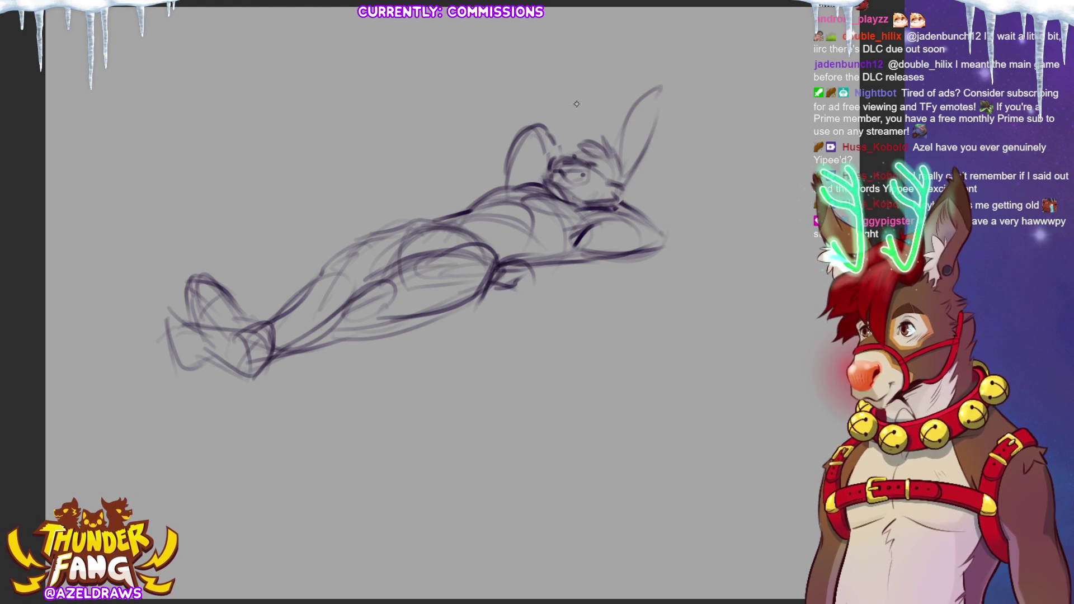
{"action": "mouse_move", "coordinate": [583, 101]}
{"action": "left_mouse_down"}
{"action": "mouse_move", "coordinate": [574, 141]}
{"action": "mouse_move", "coordinate": [595, 93]}
{"action": "mouse_move", "coordinate": [570, 137]}
{"action": "left_mouse_up"}
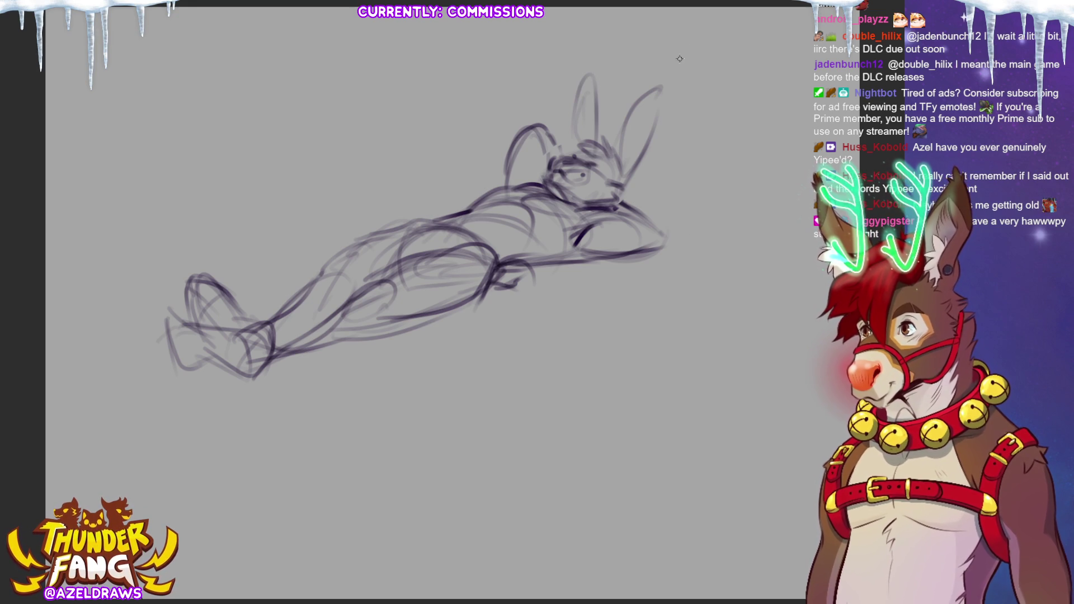
{"action": "left_click_drag", "start_coordinate": [621, 178], "coordinate": [651, 100]}
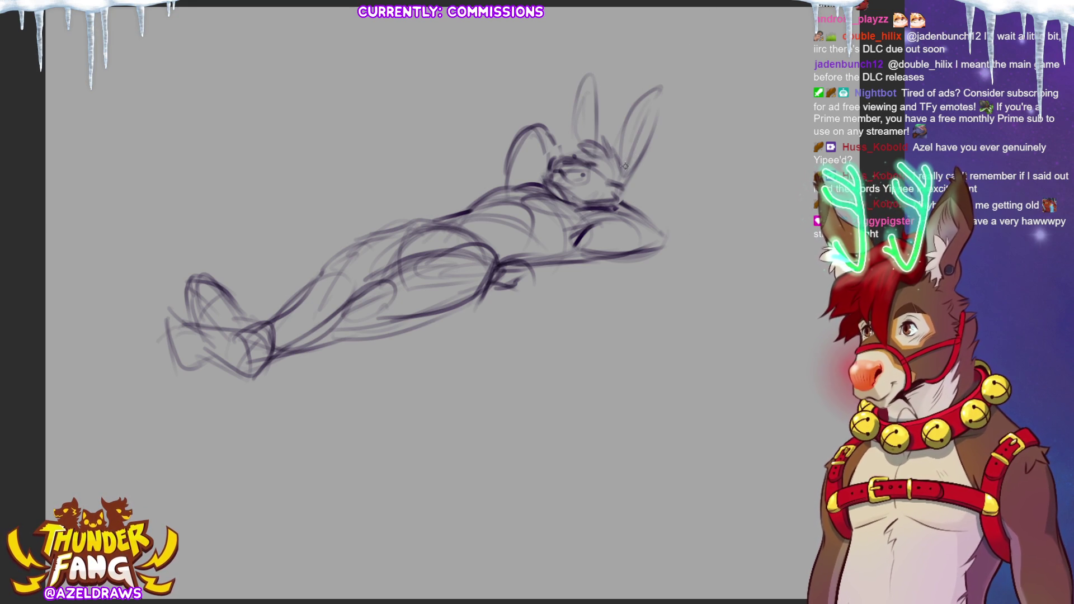
Add strokes over the thigh and refine the torso and chest lines
{"action": "mouse_move", "coordinate": [411, 268]}
{"action": "left_mouse_down"}
{"action": "mouse_move", "coordinate": [401, 242]}
{"action": "mouse_move", "coordinate": [454, 223]}
{"action": "mouse_move", "coordinate": [473, 242]}
{"action": "left_mouse_up"}
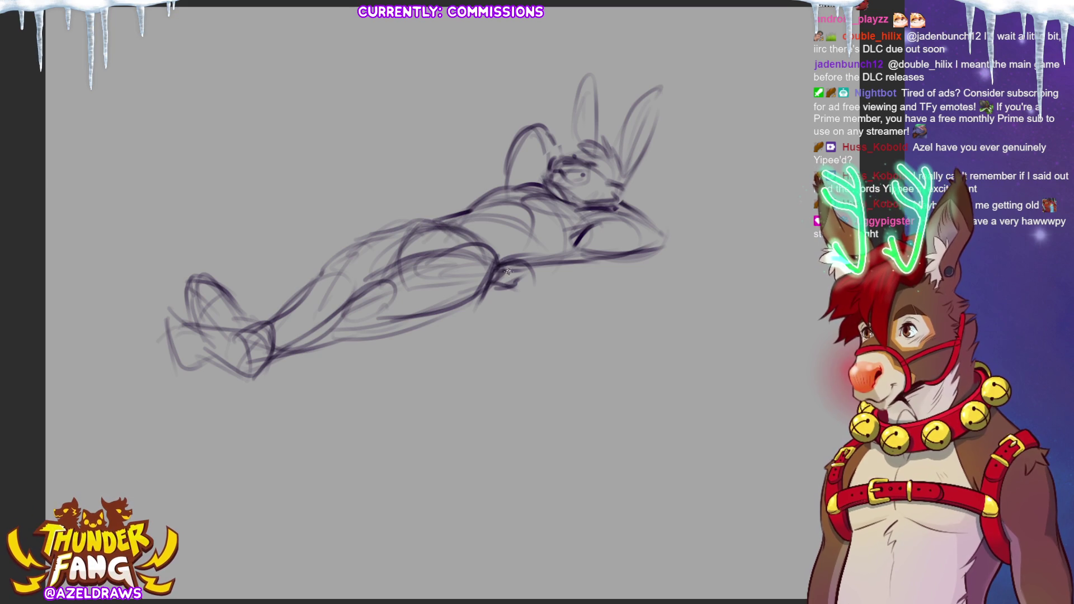
{"action": "left_click_drag", "start_coordinate": [531, 223], "coordinate": [524, 258]}
{"action": "left_click_drag", "start_coordinate": [520, 204], "coordinate": [515, 247]}
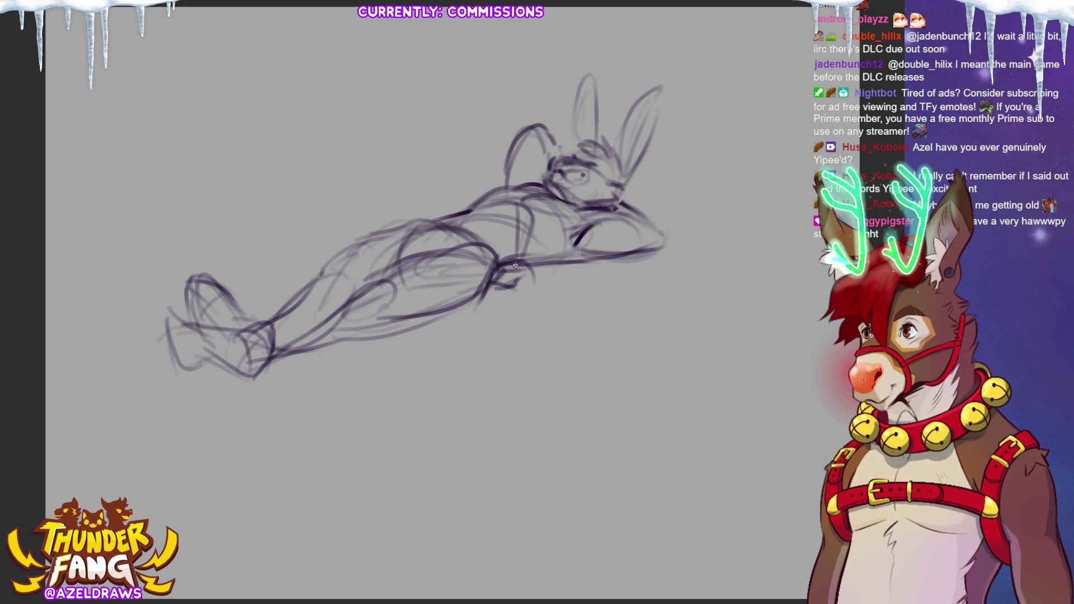
{"action": "mouse_move", "coordinate": [482, 209]}
{"action": "left_mouse_down"}
{"action": "mouse_move", "coordinate": [520, 216]}
{"action": "mouse_move", "coordinate": [508, 248]}
{"action": "left_mouse_up"}
{"action": "mouse_move", "coordinate": [489, 221]}
{"action": "left_mouse_down"}
{"action": "mouse_move", "coordinate": [527, 198]}
{"action": "mouse_move", "coordinate": [482, 224]}
{"action": "left_mouse_up"}
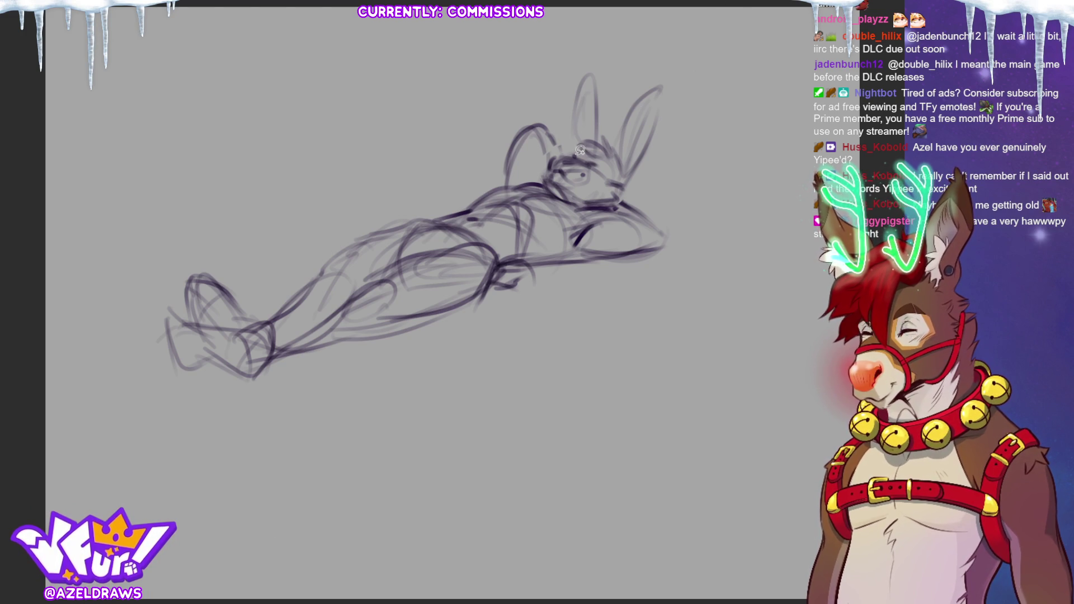
Lasso the head and ears, squash them vertically, and nudge them slightly up-left
{"action": "mouse_move", "coordinate": [573, 147]}
{"action": "left_mouse_down"}
{"action": "mouse_move", "coordinate": [551, 152]}
{"action": "mouse_move", "coordinate": [560, 194]}
{"action": "mouse_move", "coordinate": [608, 206]}
{"action": "mouse_move", "coordinate": [683, 98]}
{"action": "mouse_move", "coordinate": [573, 147]}
{"action": "left_mouse_up"}
{"action": "key", "text": "ctrl+t"}
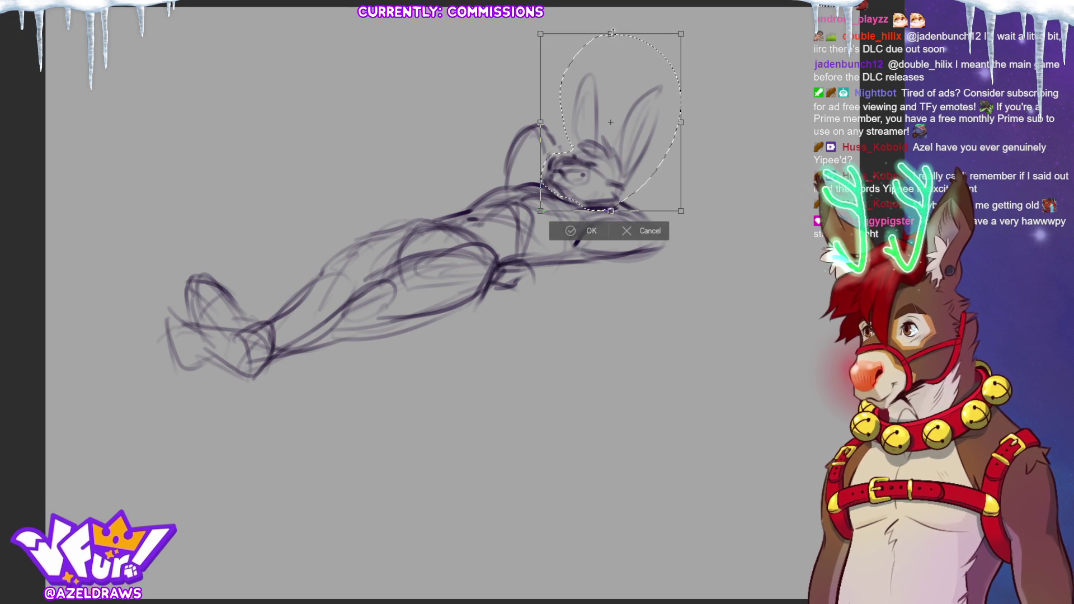
{"action": "left_click_drag", "start_coordinate": [613, 34], "coordinate": [611, 46]}
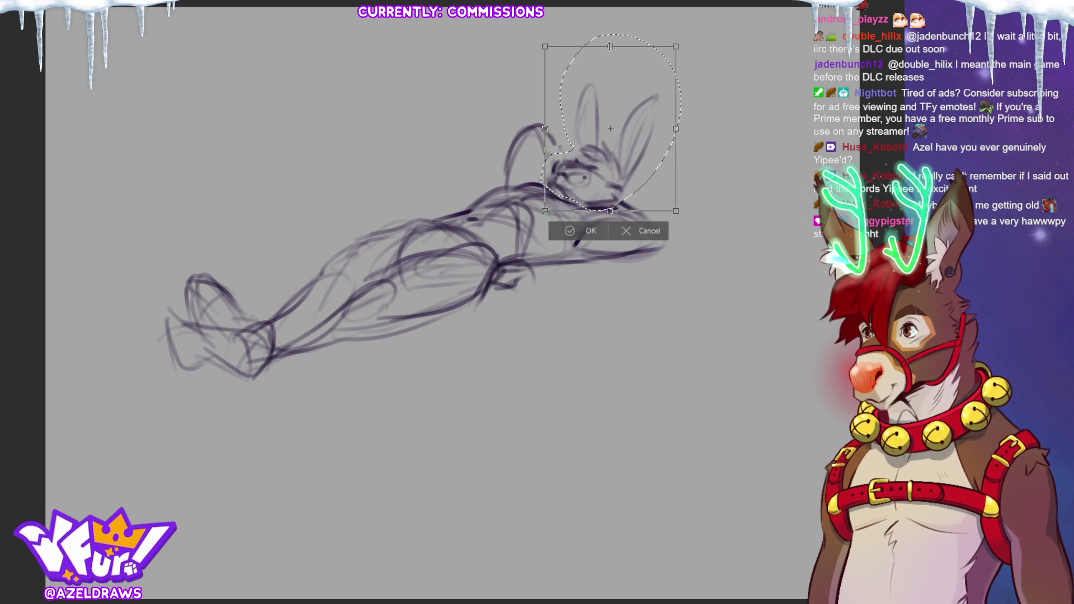
{"action": "left_click_drag", "start_coordinate": [594, 168], "coordinate": [590, 166]}
{"action": "left_click", "coordinate": [570, 235]}
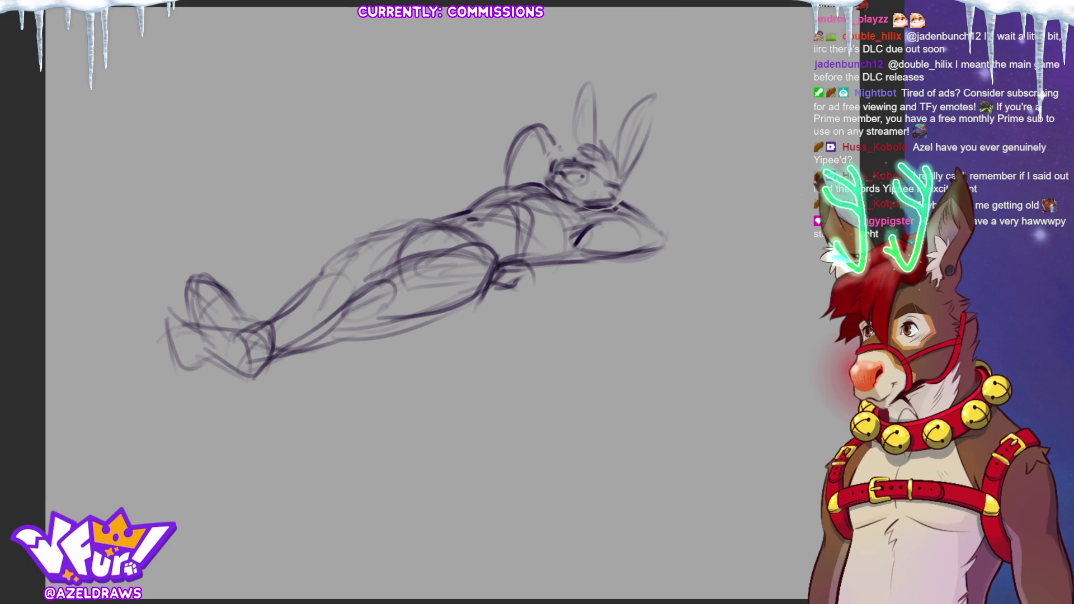
Sketch the end of the arm and add strokes to the chest, back and lower leg
{"action": "mouse_move", "coordinate": [656, 219]}
{"action": "left_mouse_down"}
{"action": "mouse_move", "coordinate": [631, 262]}
{"action": "mouse_move", "coordinate": [645, 263]}
{"action": "left_mouse_up"}
{"action": "left_click_drag", "start_coordinate": [529, 242], "coordinate": [519, 274]}
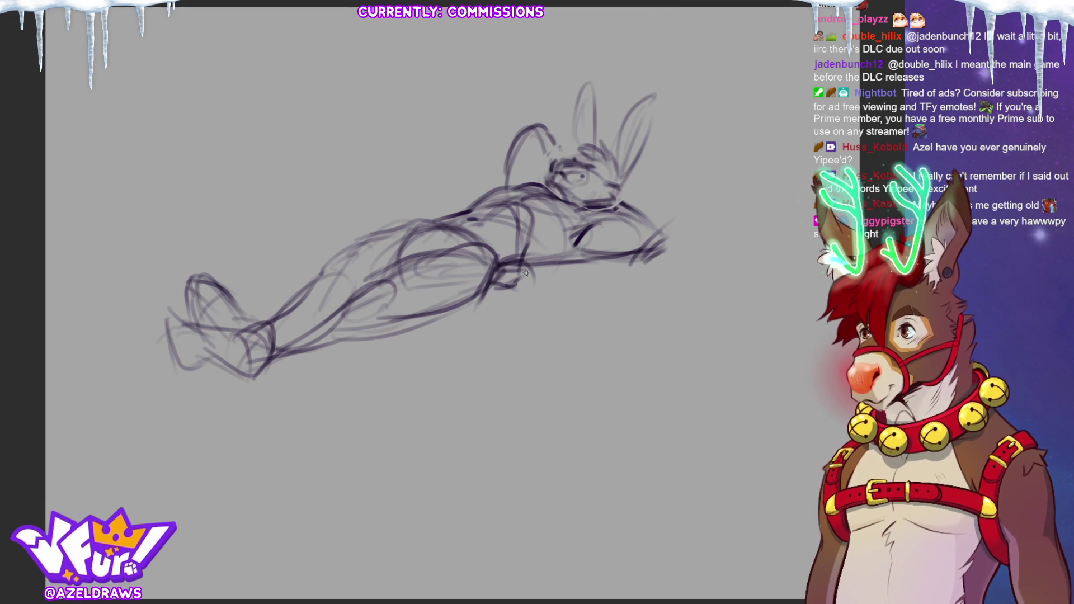
{"action": "mouse_move", "coordinate": [462, 176]}
{"action": "left_mouse_down"}
{"action": "mouse_move", "coordinate": [469, 203]}
{"action": "mouse_move", "coordinate": [445, 183]}
{"action": "left_mouse_up"}
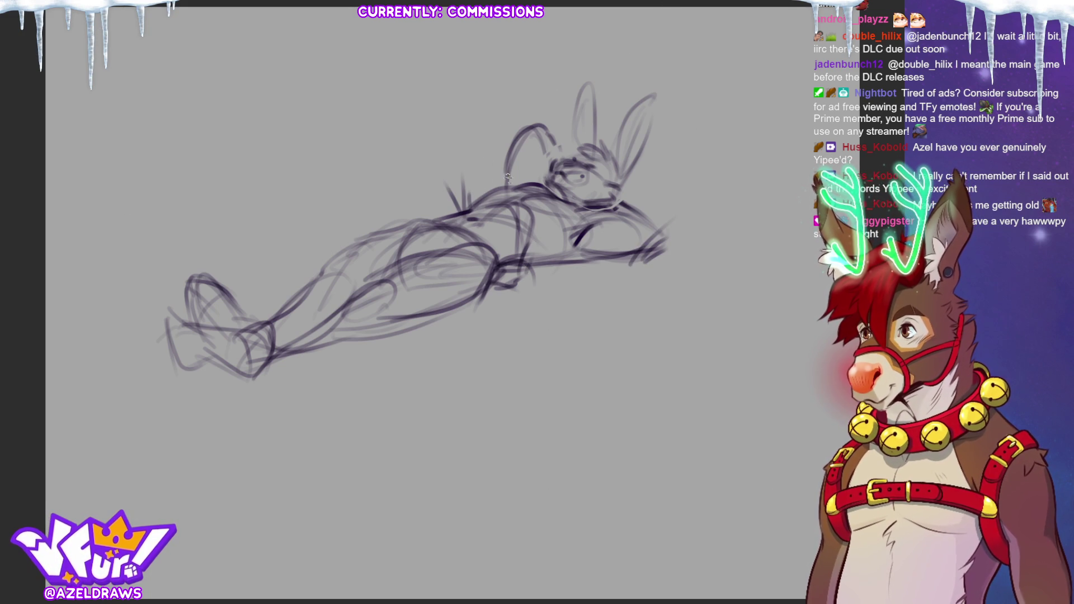
{"action": "mouse_move", "coordinate": [270, 380]}
{"action": "left_mouse_down"}
{"action": "mouse_move", "coordinate": [290, 325]}
{"action": "mouse_move", "coordinate": [282, 366]}
{"action": "left_mouse_up"}
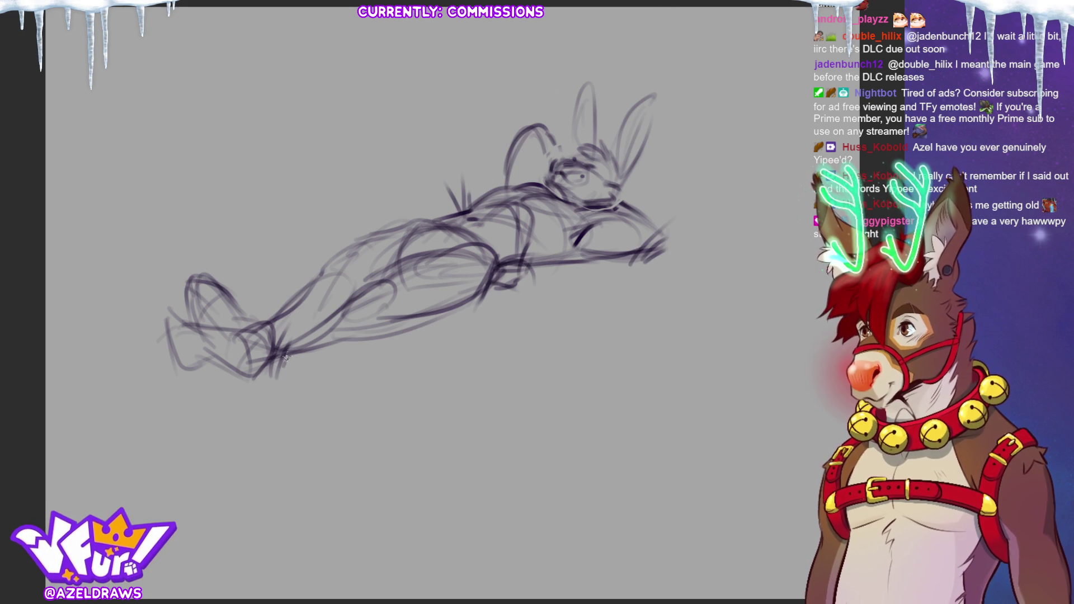
Redraw the raised foot's outline, darkening its left edge and adding an ankle stroke
{"action": "mouse_move", "coordinate": [212, 305]}
{"action": "left_mouse_down"}
{"action": "mouse_move", "coordinate": [197, 292]}
{"action": "mouse_move", "coordinate": [220, 302]}
{"action": "mouse_move", "coordinate": [205, 317]}
{"action": "mouse_move", "coordinate": [189, 281]}
{"action": "mouse_move", "coordinate": [197, 319]}
{"action": "mouse_move", "coordinate": [186, 307]}
{"action": "mouse_move", "coordinate": [241, 301]}
{"action": "mouse_move", "coordinate": [261, 335]}
{"action": "left_mouse_up"}
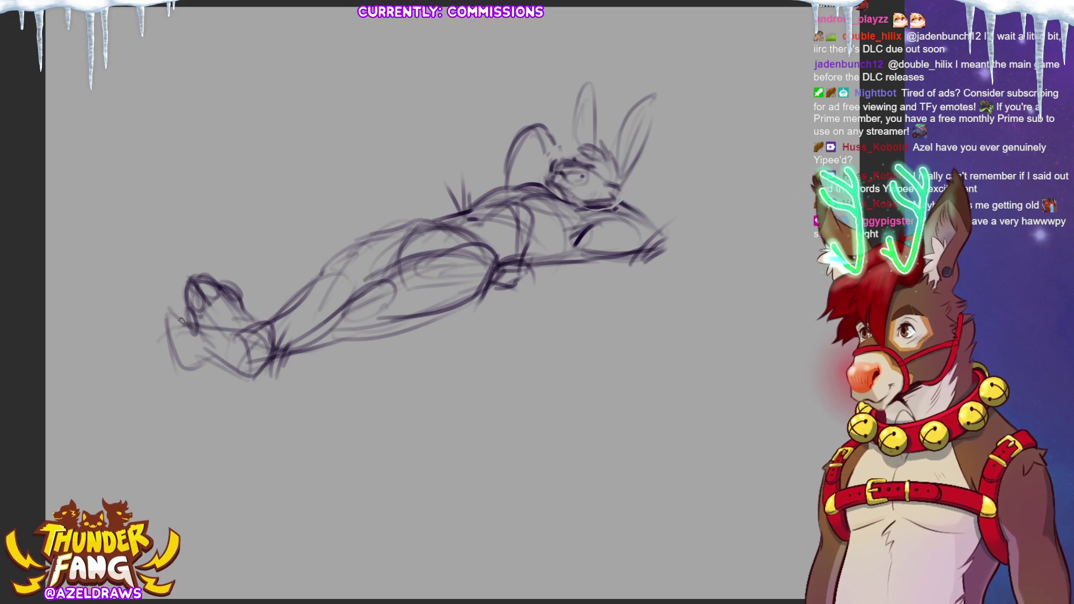
{"action": "mouse_move", "coordinate": [185, 315]}
{"action": "left_mouse_down"}
{"action": "mouse_move", "coordinate": [167, 322]}
{"action": "mouse_move", "coordinate": [174, 348]}
{"action": "left_mouse_up"}
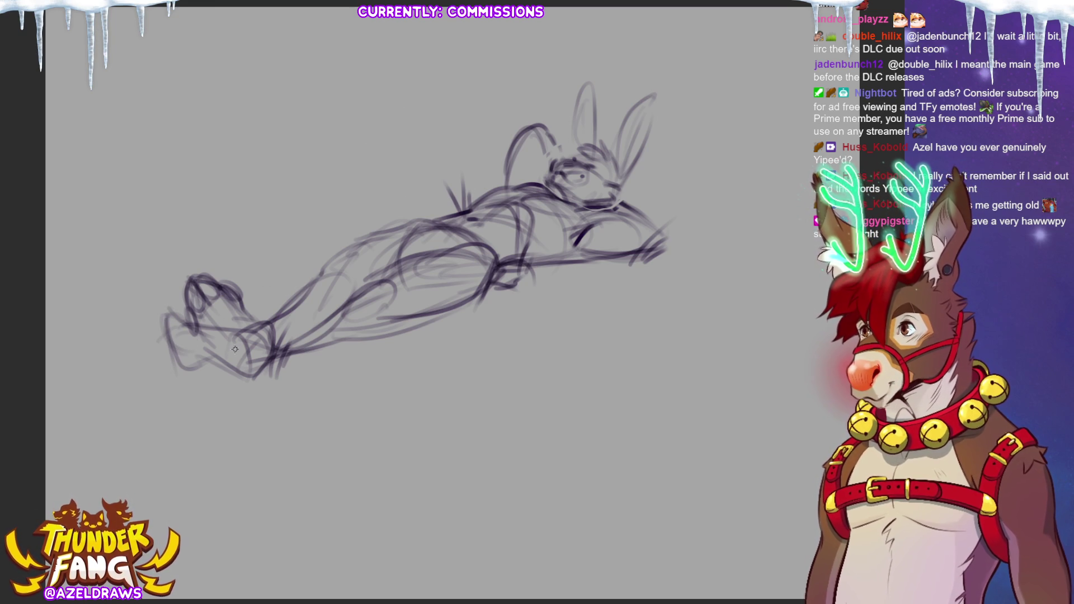
{"action": "left_click_drag", "start_coordinate": [163, 339], "coordinate": [189, 345]}
{"action": "mouse_move", "coordinate": [160, 311]}
{"action": "left_mouse_down"}
{"action": "mouse_move", "coordinate": [178, 343]}
{"action": "mouse_move", "coordinate": [193, 333]}
{"action": "mouse_move", "coordinate": [209, 359]}
{"action": "left_mouse_up"}
{"action": "left_click_drag", "start_coordinate": [201, 332], "coordinate": [263, 324]}
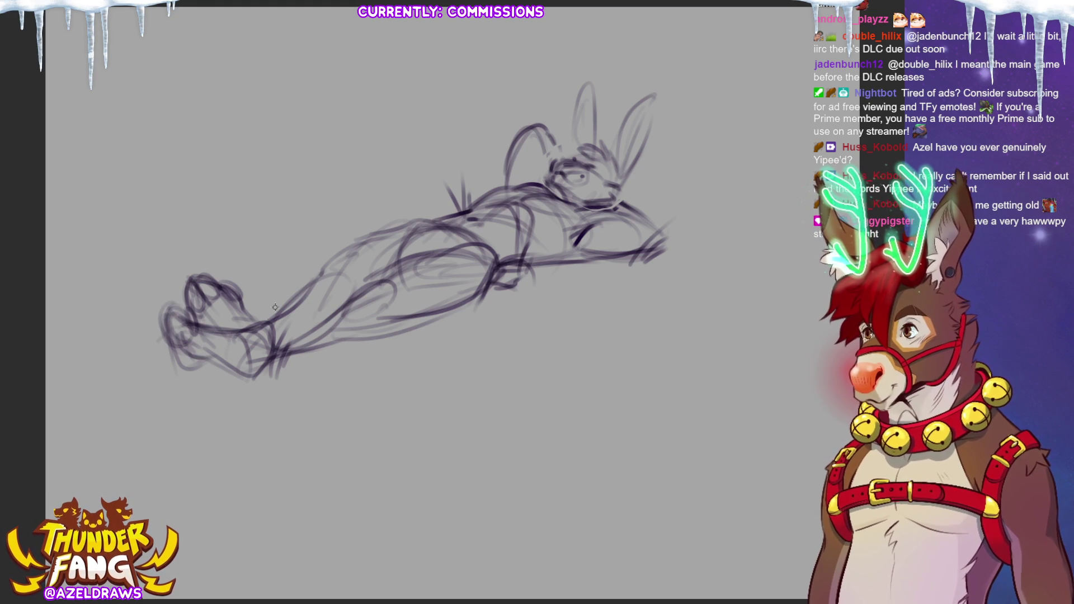
{"action": "mouse_move", "coordinate": [155, 318]}
{"action": "left_mouse_down"}
{"action": "mouse_move", "coordinate": [186, 309]}
{"action": "mouse_move", "coordinate": [196, 325]}
{"action": "mouse_move", "coordinate": [185, 341]}
{"action": "mouse_move", "coordinate": [158, 331]}
{"action": "mouse_move", "coordinate": [164, 343]}
{"action": "mouse_move", "coordinate": [234, 316]}
{"action": "left_mouse_up"}
{"action": "mouse_move", "coordinate": [208, 359]}
{"action": "left_mouse_down"}
{"action": "mouse_move", "coordinate": [235, 385]}
{"action": "mouse_move", "coordinate": [258, 386]}
{"action": "mouse_move", "coordinate": [271, 361]}
{"action": "left_mouse_up"}
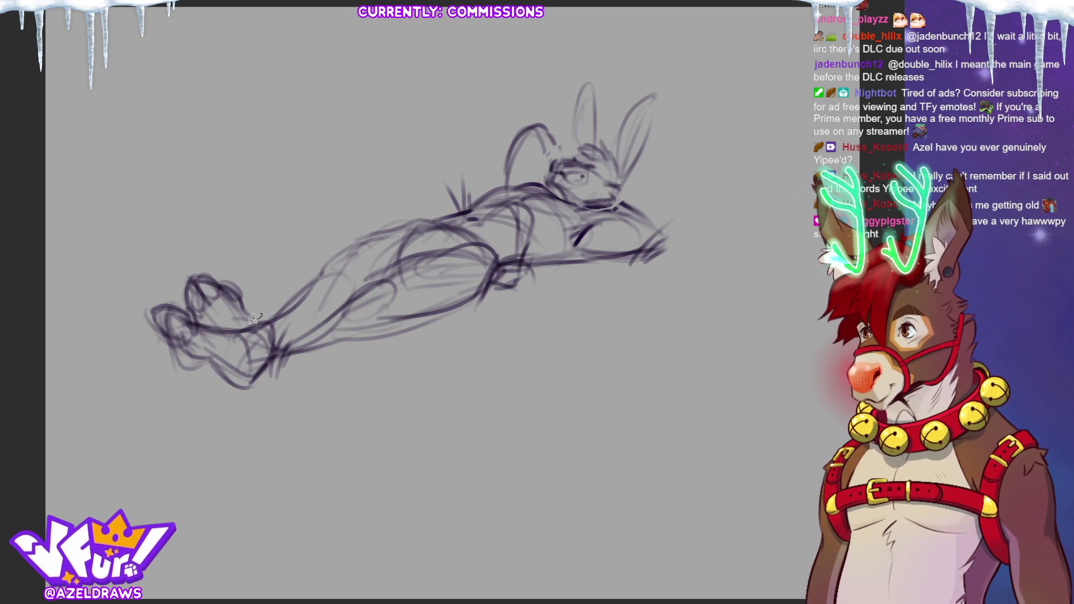
Lasso the foot, reposition it with Free Transform, and deselect
{"action": "mouse_move", "coordinate": [201, 316]}
{"action": "left_mouse_down"}
{"action": "mouse_move", "coordinate": [213, 232]}
{"action": "mouse_move", "coordinate": [205, 275]}
{"action": "left_mouse_up"}
{"action": "key", "text": "ctrl+t"}
{"action": "left_click", "coordinate": [175, 348]}
{"action": "key", "text": "ctrl+d"}
Lasso the lower-left foot, rotate it slightly clockwise via the selection launcher, and deselect
{"action": "mouse_move", "coordinate": [191, 316]}
{"action": "left_mouse_down"}
{"action": "mouse_move", "coordinate": [146, 314]}
{"action": "mouse_move", "coordinate": [238, 400]}
{"action": "mouse_move", "coordinate": [272, 334]}
{"action": "mouse_move", "coordinate": [249, 323]}
{"action": "left_mouse_up"}
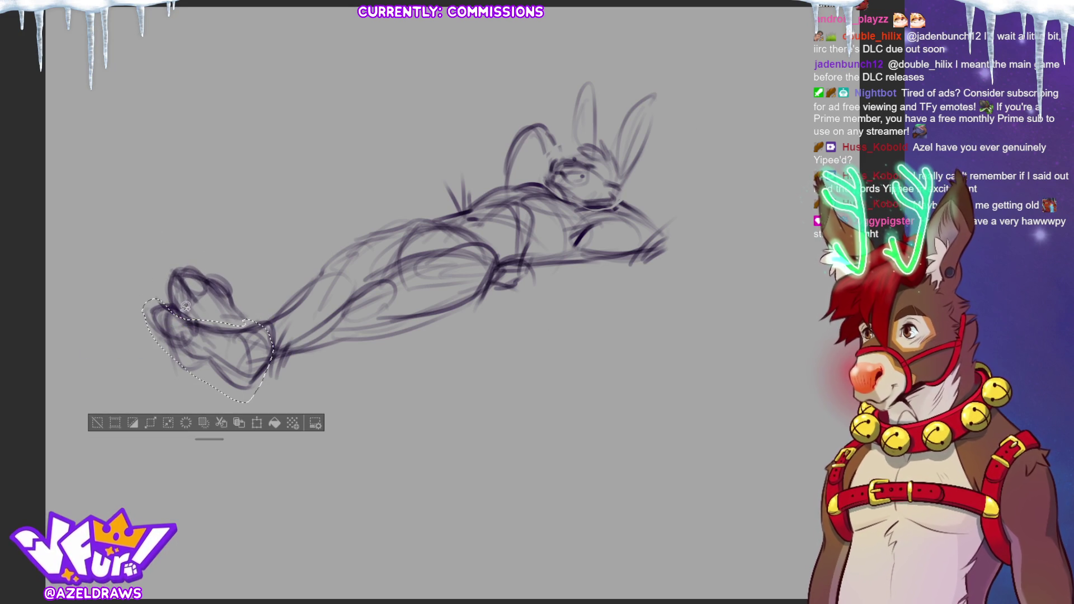
{"action": "left_click", "coordinate": [258, 423]}
{"action": "left_click_drag", "start_coordinate": [263, 247], "coordinate": [278, 247]}
{"action": "left_click", "coordinate": [169, 431]}
{"action": "left_click", "coordinate": [98, 419]}
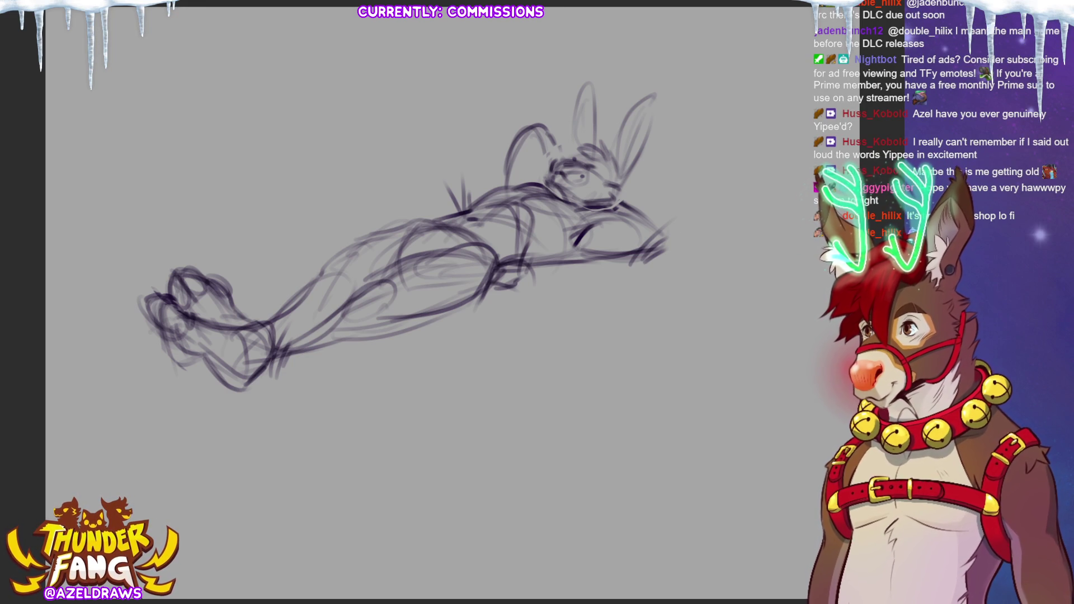
{"action": "key", "text": "ctrl+t"}
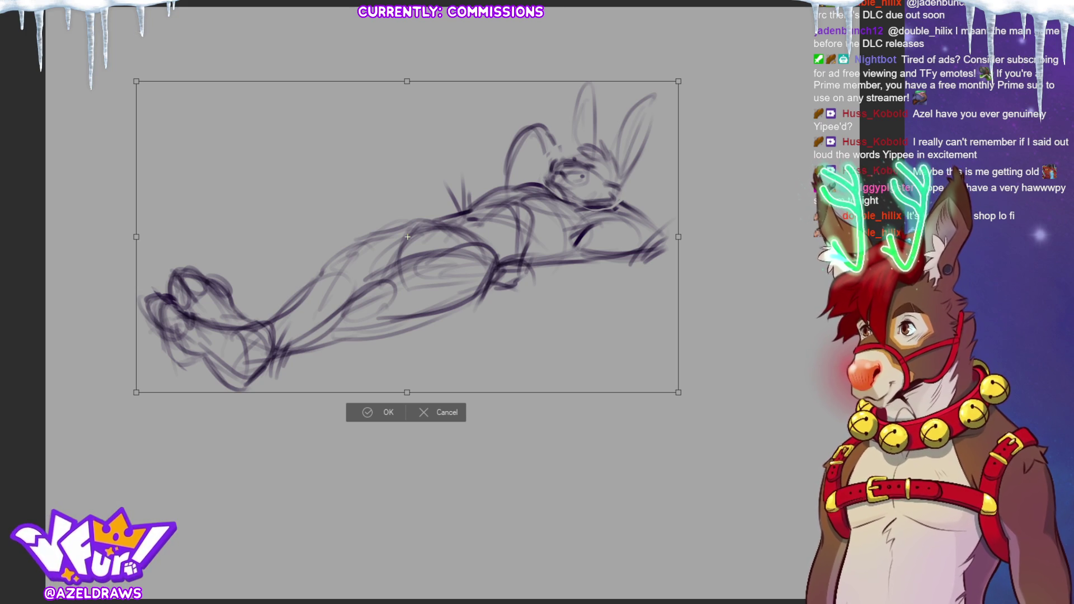
{"action": "key", "text": "Return"}
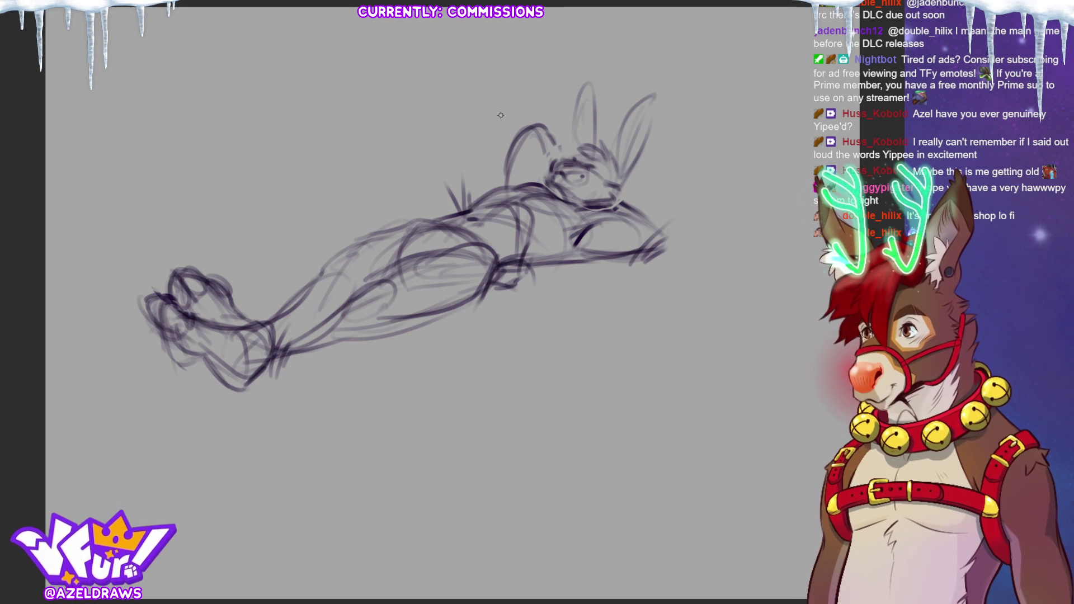
{"action": "left_click_drag", "start_coordinate": [517, 43], "coordinate": [522, 115]}
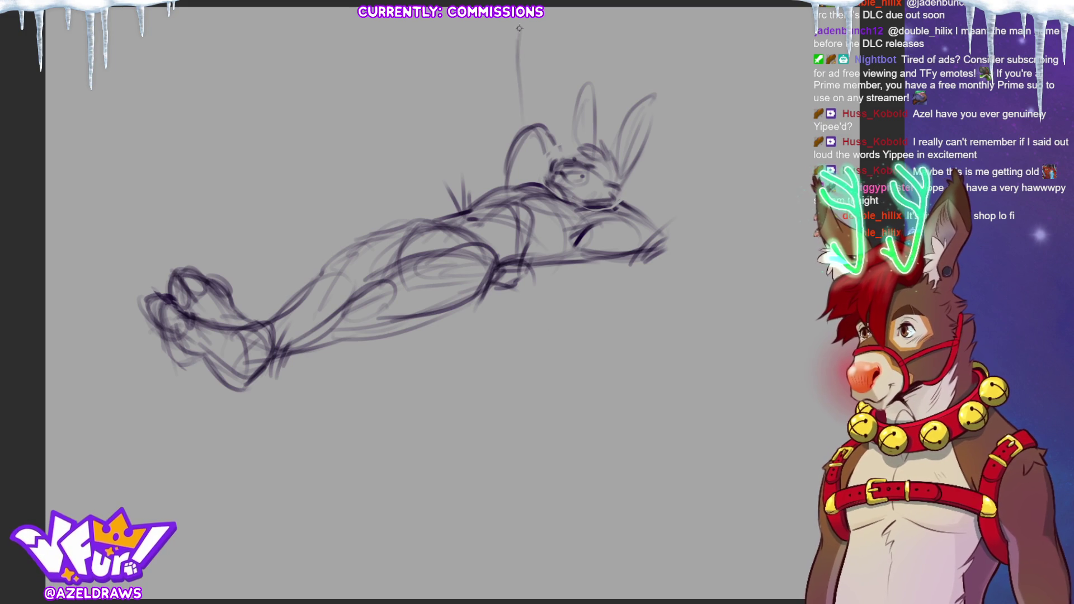
{"action": "key", "text": "ctrl+z"}
{"action": "left_click_drag", "start_coordinate": [472, 59], "coordinate": [479, 123]}
{"action": "left_click_drag", "start_coordinate": [473, 38], "coordinate": [487, 169]}
{"action": "key", "text": "ctrl+z"}
{"action": "key", "text": "ctrl+z"}
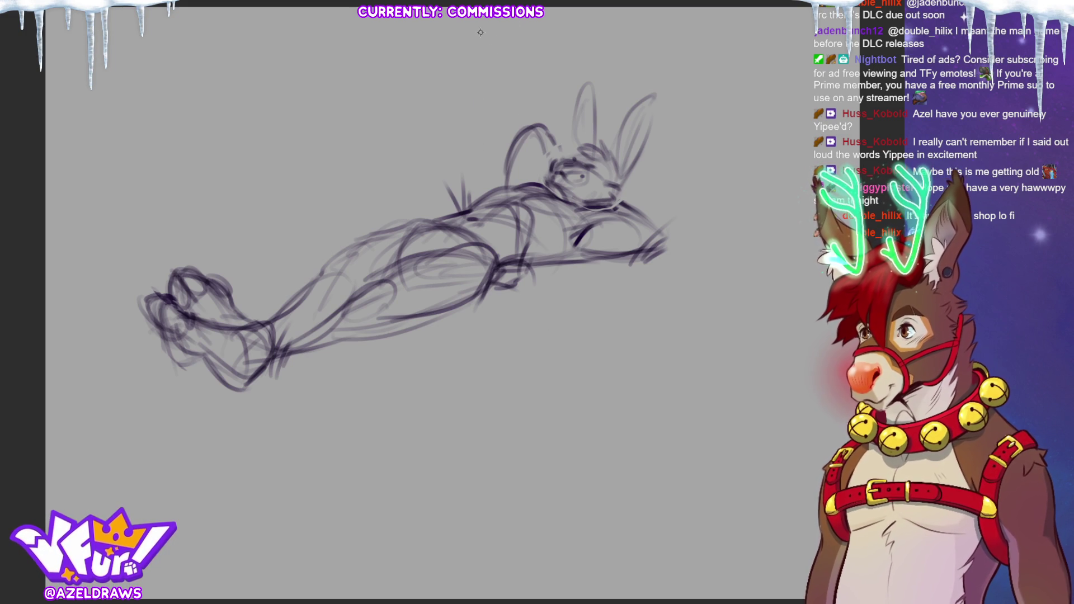
{"action": "key", "text": "ctrl+z"}
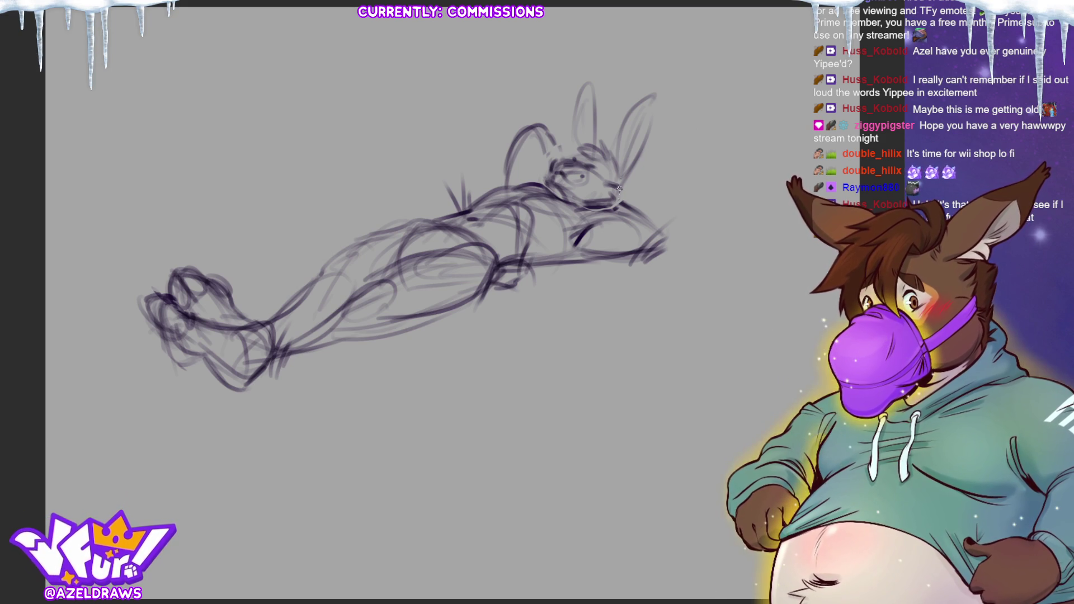
{"action": "key", "text": "ctrl+t"}
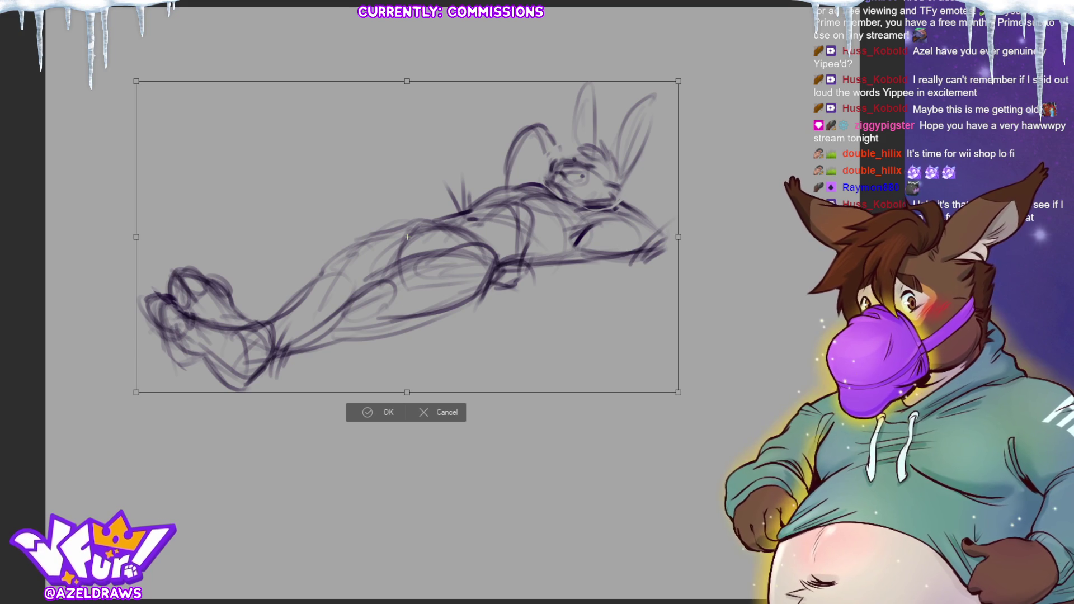
Scale the whole reclining bunny rough down and move it to the canvas's top-left
{"action": "left_click_drag", "start_coordinate": [675, 235], "coordinate": [430, 321]}
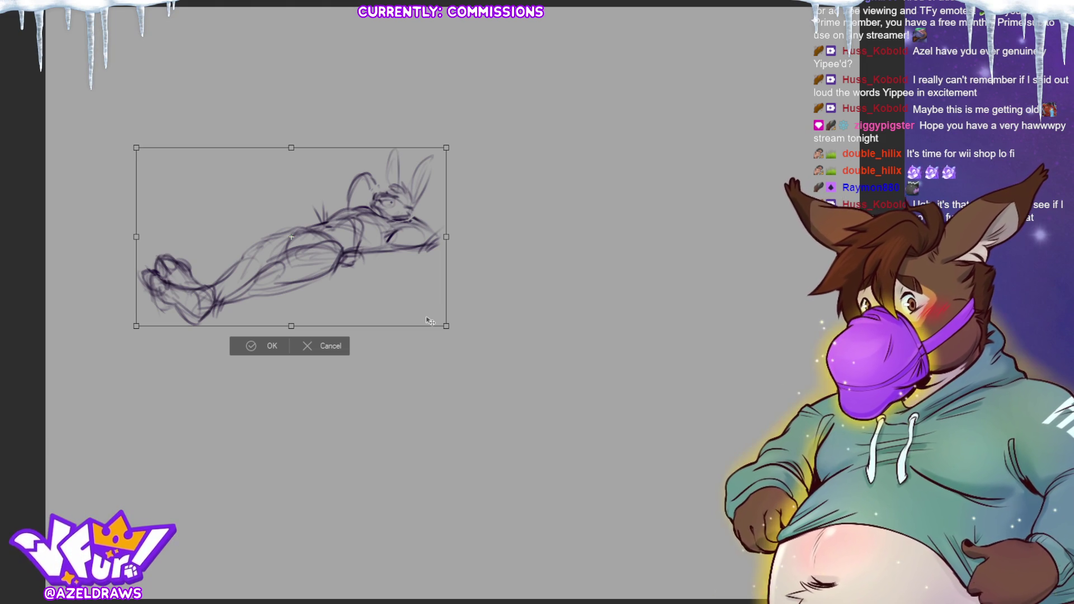
{"action": "left_click_drag", "start_coordinate": [445, 237], "coordinate": [355, 237]}
{"action": "left_click_drag", "start_coordinate": [136, 158], "coordinate": [113, 91]}
{"action": "left_click_drag", "start_coordinate": [355, 312], "coordinate": [372, 247]}
{"action": "left_click", "coordinate": [209, 268]}
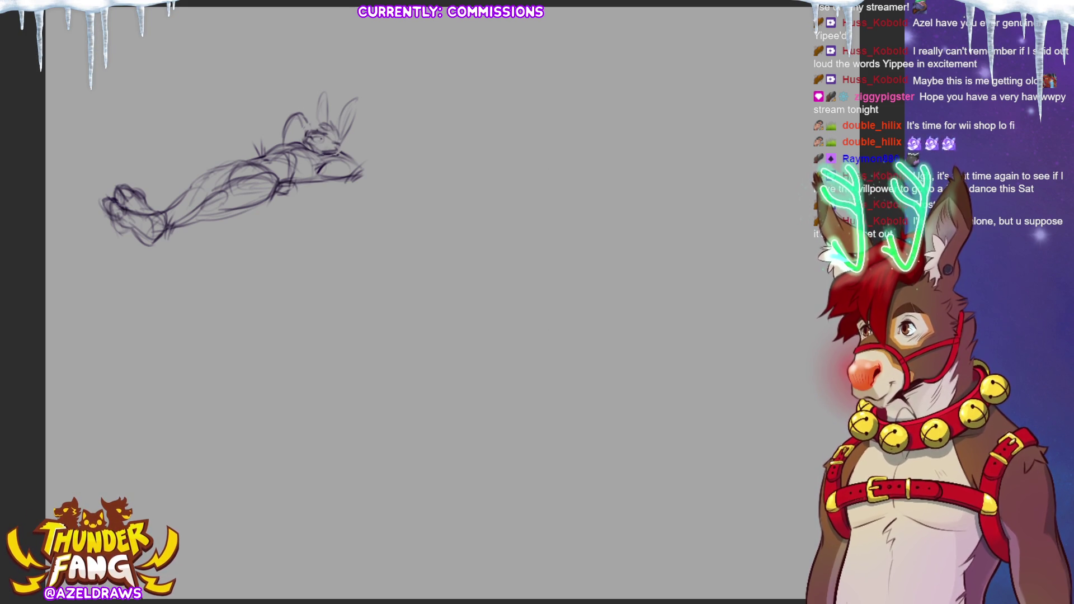
Draw the tall tree trunk's left and right edges, undoing two faint false starts
{"action": "mouse_move", "coordinate": [543, 161]}
{"action": "left_mouse_down"}
{"action": "mouse_move", "coordinate": [538, 235]}
{"action": "mouse_move", "coordinate": [556, 317]}
{"action": "mouse_move", "coordinate": [554, 211]}
{"action": "left_mouse_up"}
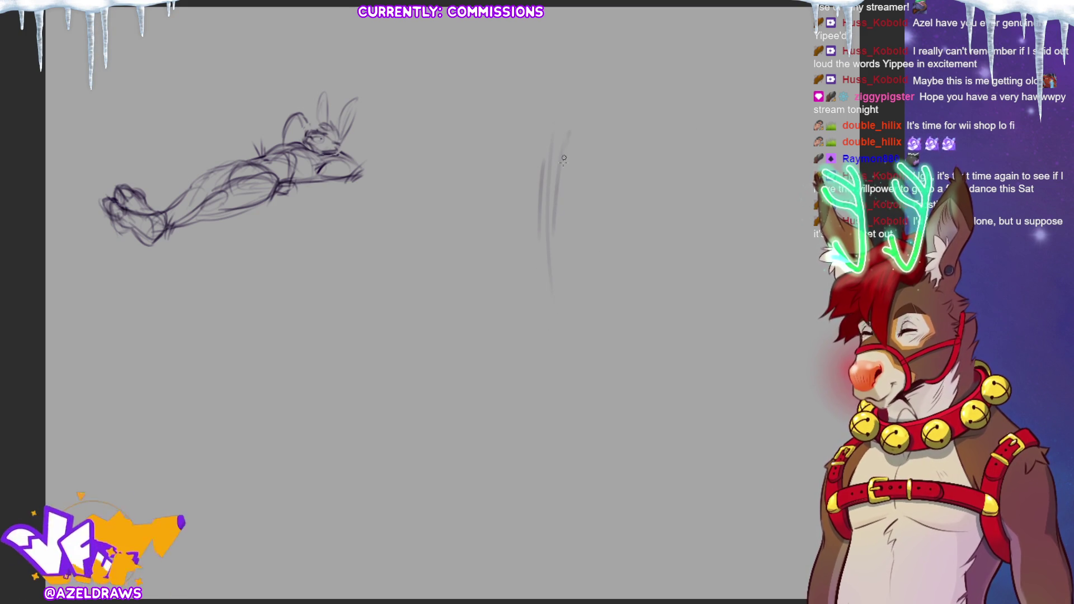
{"action": "left_click_drag", "start_coordinate": [569, 134], "coordinate": [558, 366]}
{"action": "key", "text": "ctrl+z"}
{"action": "key", "text": "ctrl+z"}
{"action": "key", "text": "ctrl+z"}
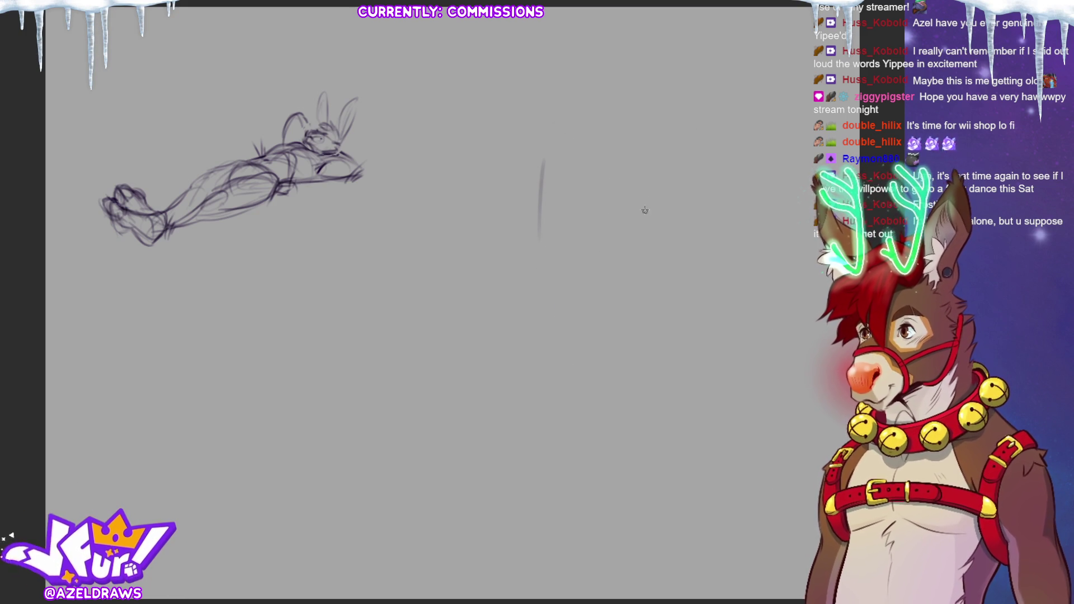
{"action": "key", "text": "ctrl+z"}
{"action": "left_click_drag", "start_coordinate": [643, 141], "coordinate": [634, 329]}
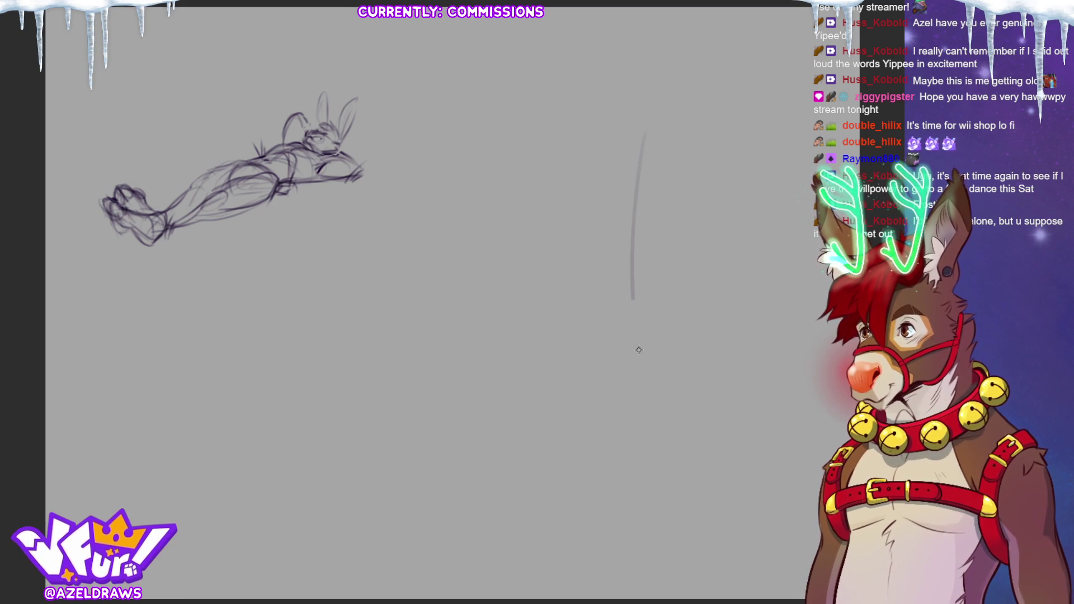
{"action": "left_click_drag", "start_coordinate": [644, 138], "coordinate": [646, 423]}
{"action": "left_click_drag", "start_coordinate": [562, 136], "coordinate": [567, 280]}
{"action": "left_click_drag", "start_coordinate": [577, 115], "coordinate": [558, 365]}
{"action": "left_click_drag", "start_coordinate": [566, 147], "coordinate": [568, 401]}
{"action": "left_click_drag", "start_coordinate": [643, 270], "coordinate": [663, 391]}
Sketch the trunk's flaring base and a ground line beneath it
{"action": "mouse_move", "coordinate": [571, 348]}
{"action": "left_mouse_down"}
{"action": "mouse_move", "coordinate": [552, 410]}
{"action": "mouse_move", "coordinate": [649, 422]}
{"action": "left_mouse_up"}
{"action": "left_click_drag", "start_coordinate": [527, 424], "coordinate": [658, 428]}
{"action": "left_click_drag", "start_coordinate": [675, 392], "coordinate": [668, 415]}
{"action": "left_click_drag", "start_coordinate": [549, 430], "coordinate": [666, 415]}
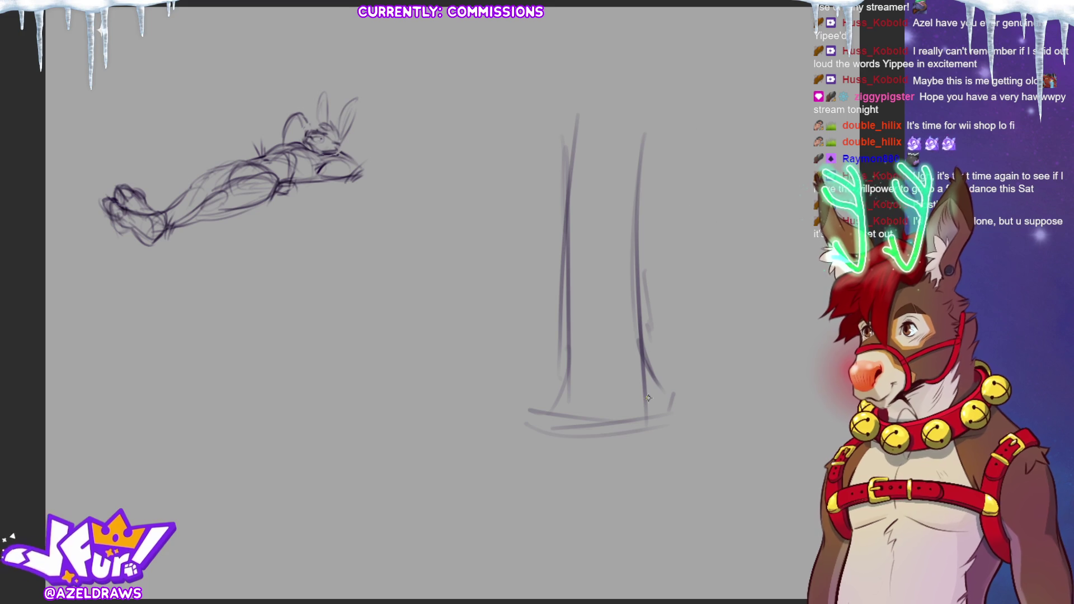
Add branches extending the trunk upward and a large rounded loop to its left
{"action": "mouse_move", "coordinate": [530, 105]}
{"action": "left_mouse_down"}
{"action": "mouse_move", "coordinate": [570, 156]}
{"action": "mouse_move", "coordinate": [561, 135]}
{"action": "left_mouse_up"}
{"action": "mouse_move", "coordinate": [651, 98]}
{"action": "left_mouse_down"}
{"action": "mouse_move", "coordinate": [641, 158]}
{"action": "mouse_move", "coordinate": [635, 133]}
{"action": "left_mouse_up"}
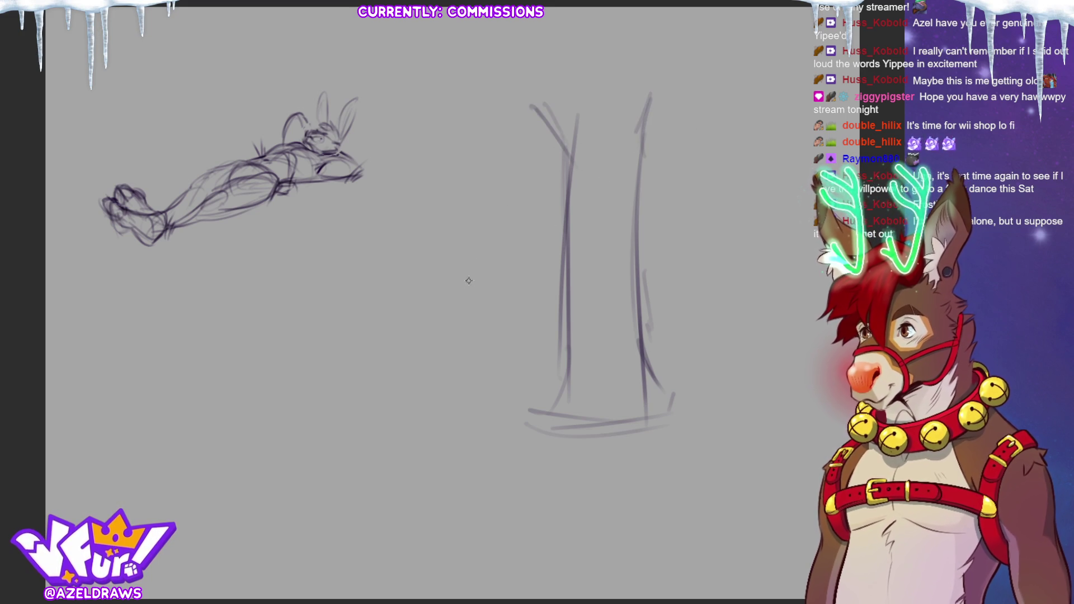
{"action": "mouse_move", "coordinate": [493, 154]}
{"action": "left_mouse_down"}
{"action": "mouse_move", "coordinate": [393, 227]}
{"action": "mouse_move", "coordinate": [475, 278]}
{"action": "mouse_move", "coordinate": [526, 165]}
{"action": "left_mouse_up"}
{"action": "left_click_drag", "start_coordinate": [428, 181], "coordinate": [529, 165]}
{"action": "left_click_drag", "start_coordinate": [537, 241], "coordinate": [571, 219]}
{"action": "left_click_drag", "start_coordinate": [579, 192], "coordinate": [570, 216]}
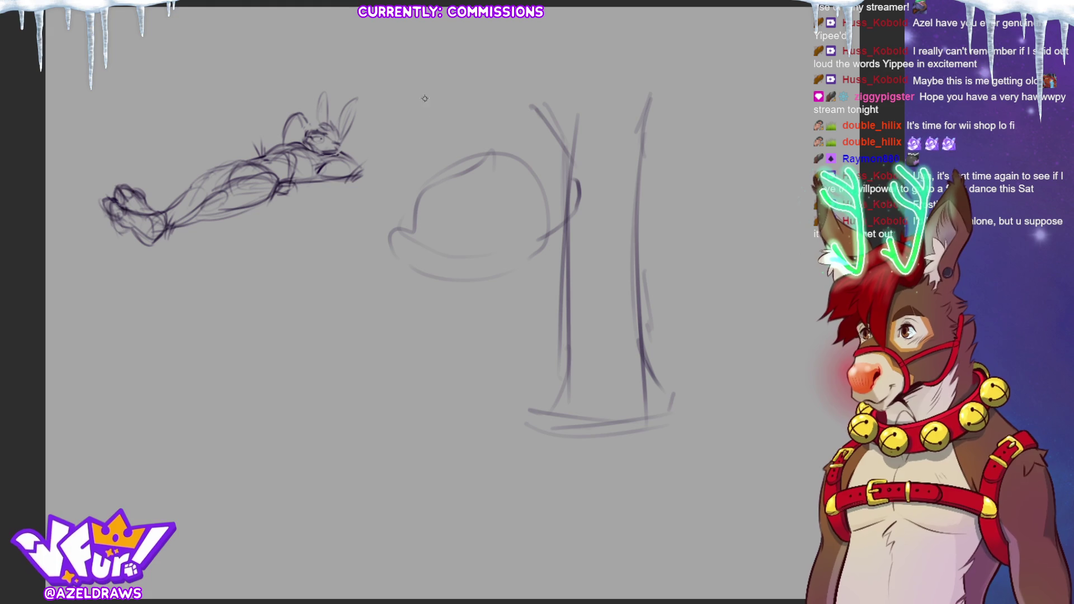
{"action": "mouse_move", "coordinate": [488, 127]}
{"action": "left_mouse_down"}
{"action": "mouse_move", "coordinate": [463, 124]}
{"action": "mouse_move", "coordinate": [485, 152]}
{"action": "mouse_move", "coordinate": [476, 143]}
{"action": "left_mouse_up"}
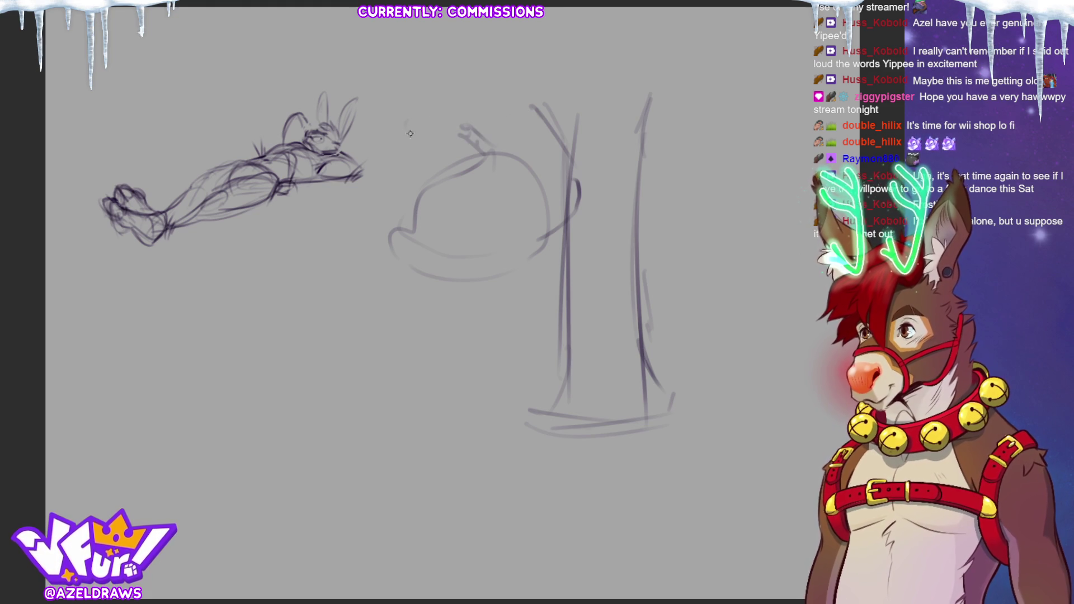
Sketch canopy arcs across the top of the tree
{"action": "mouse_move", "coordinate": [257, 63]}
{"action": "left_mouse_down"}
{"action": "mouse_move", "coordinate": [288, 109]}
{"action": "mouse_move", "coordinate": [434, 129]}
{"action": "mouse_move", "coordinate": [440, 109]}
{"action": "left_mouse_up"}
{"action": "left_click_drag", "start_coordinate": [297, 52], "coordinate": [344, 53]}
{"action": "mouse_move", "coordinate": [476, 56]}
{"action": "left_mouse_down"}
{"action": "mouse_move", "coordinate": [355, 28]}
{"action": "mouse_move", "coordinate": [417, 30]}
{"action": "left_mouse_up"}
{"action": "mouse_move", "coordinate": [640, 162]}
{"action": "left_mouse_down"}
{"action": "mouse_move", "coordinate": [688, 159]}
{"action": "mouse_move", "coordinate": [656, 210]}
{"action": "mouse_move", "coordinate": [739, 237]}
{"action": "left_mouse_up"}
Add a rounded shape right of the trunk and branch strokes near the top
{"action": "left_click_drag", "start_coordinate": [668, 140], "coordinate": [777, 168]}
{"action": "left_click_drag", "start_coordinate": [758, 214], "coordinate": [778, 225]}
{"action": "left_click_drag", "start_coordinate": [608, 135], "coordinate": [632, 131]}
{"action": "mouse_move", "coordinate": [612, 102]}
{"action": "left_mouse_down"}
{"action": "mouse_move", "coordinate": [635, 123]}
{"action": "mouse_move", "coordinate": [744, 114]}
{"action": "left_mouse_up"}
{"action": "left_click_drag", "start_coordinate": [664, 111], "coordinate": [689, 104]}
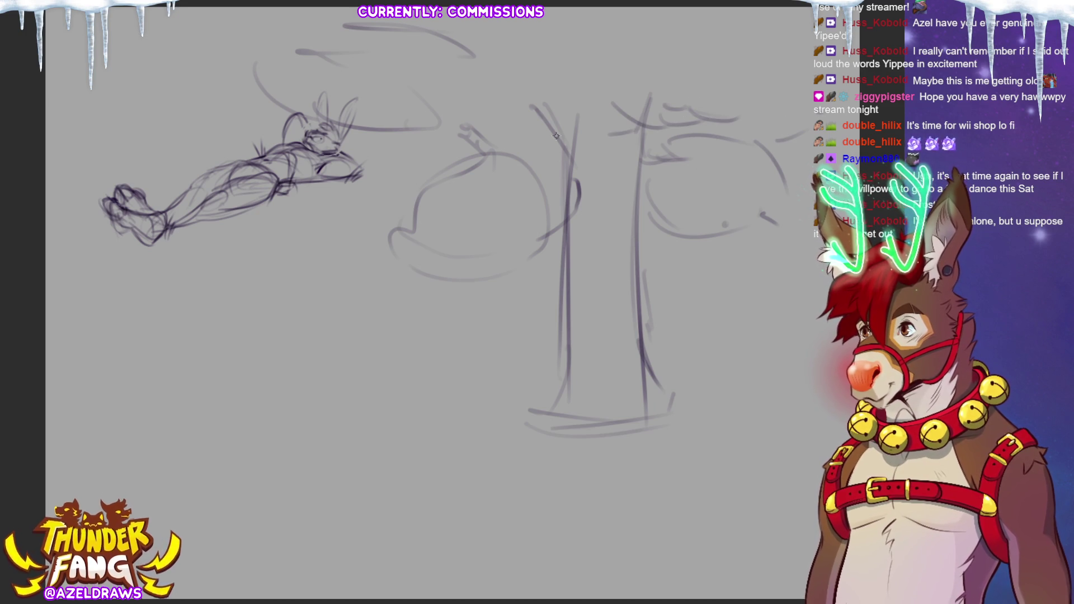
Darken the left edge of the tree trunk and draw the ground line
{"action": "left_click_drag", "start_coordinate": [558, 107], "coordinate": [567, 373]}
{"action": "left_click_drag", "start_coordinate": [566, 139], "coordinate": [571, 403]}
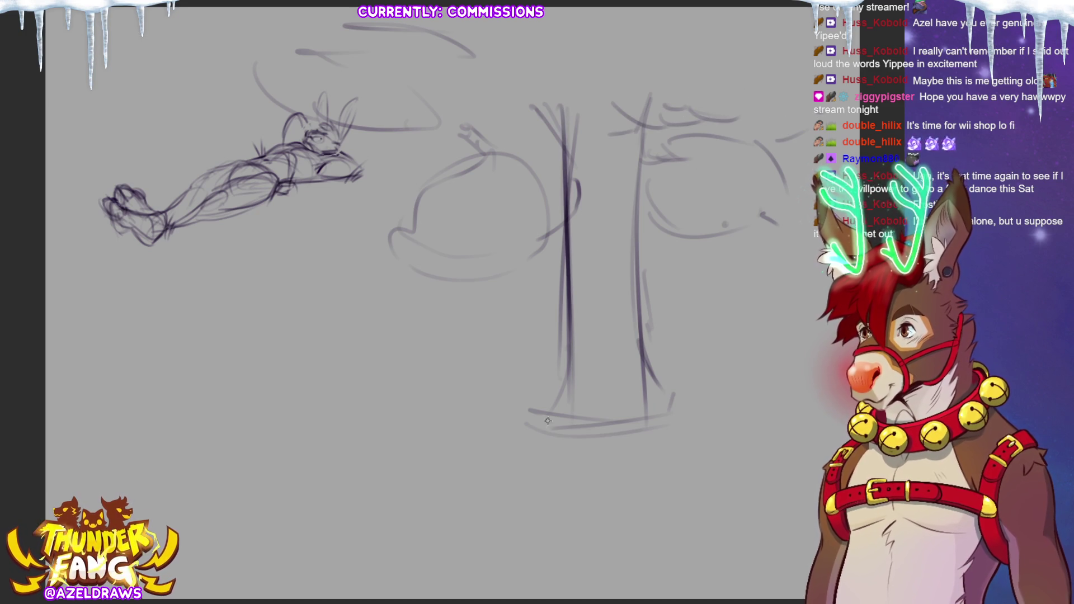
{"action": "mouse_move", "coordinate": [569, 314]}
{"action": "left_mouse_down"}
{"action": "mouse_move", "coordinate": [562, 442]}
{"action": "mouse_move", "coordinate": [540, 452]}
{"action": "mouse_move", "coordinate": [648, 437]}
{"action": "left_mouse_up"}
{"action": "left_click_drag", "start_coordinate": [635, 335], "coordinate": [665, 425]}
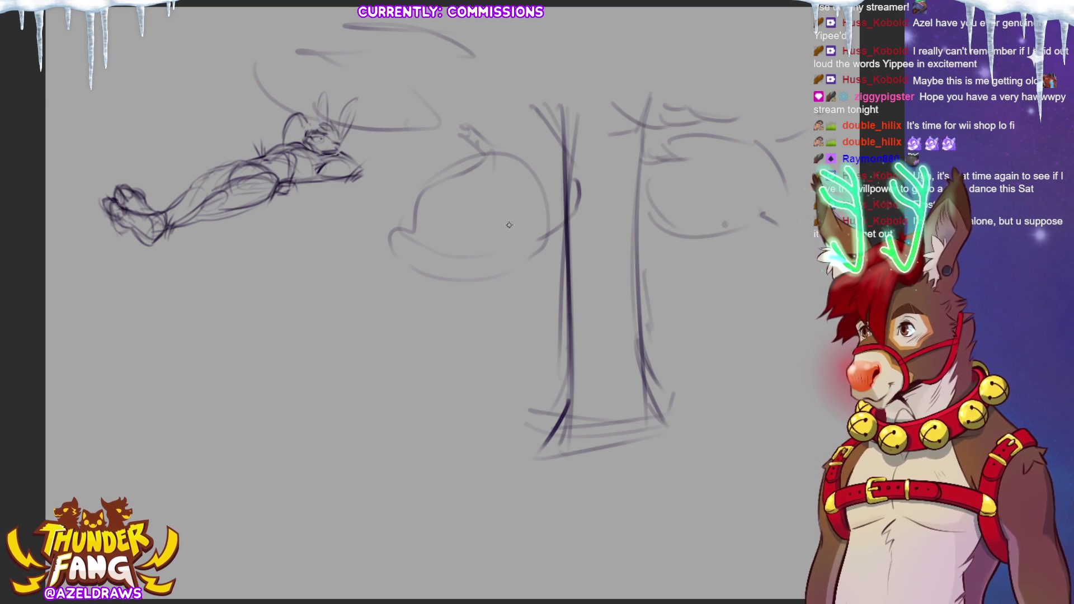
Sketch the bunny's rounded head with two ears beside the trunk, erasing a stray stroke
{"action": "mouse_move", "coordinate": [547, 289]}
{"action": "left_mouse_down"}
{"action": "mouse_move", "coordinate": [523, 336]}
{"action": "mouse_move", "coordinate": [514, 329]}
{"action": "left_mouse_up"}
{"action": "mouse_move", "coordinate": [555, 294]}
{"action": "left_mouse_down"}
{"action": "mouse_move", "coordinate": [523, 338]}
{"action": "mouse_move", "coordinate": [537, 346]}
{"action": "mouse_move", "coordinate": [520, 333]}
{"action": "left_mouse_up"}
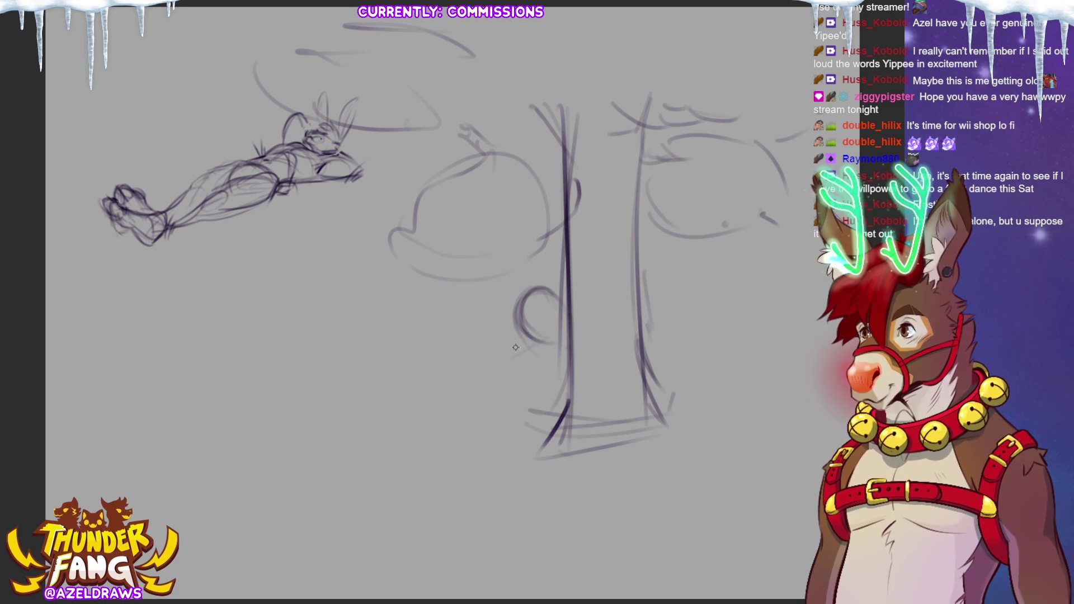
{"action": "left_click_drag", "start_coordinate": [553, 290], "coordinate": [528, 321]}
{"action": "mouse_move", "coordinate": [517, 242]}
{"action": "left_mouse_down"}
{"action": "mouse_move", "coordinate": [514, 258]}
{"action": "mouse_move", "coordinate": [499, 227]}
{"action": "mouse_move", "coordinate": [523, 277]}
{"action": "mouse_move", "coordinate": [534, 233]}
{"action": "left_mouse_up"}
{"action": "left_click_drag", "start_coordinate": [542, 288], "coordinate": [532, 231]}
{"action": "left_click_drag", "start_coordinate": [510, 312], "coordinate": [535, 328]}
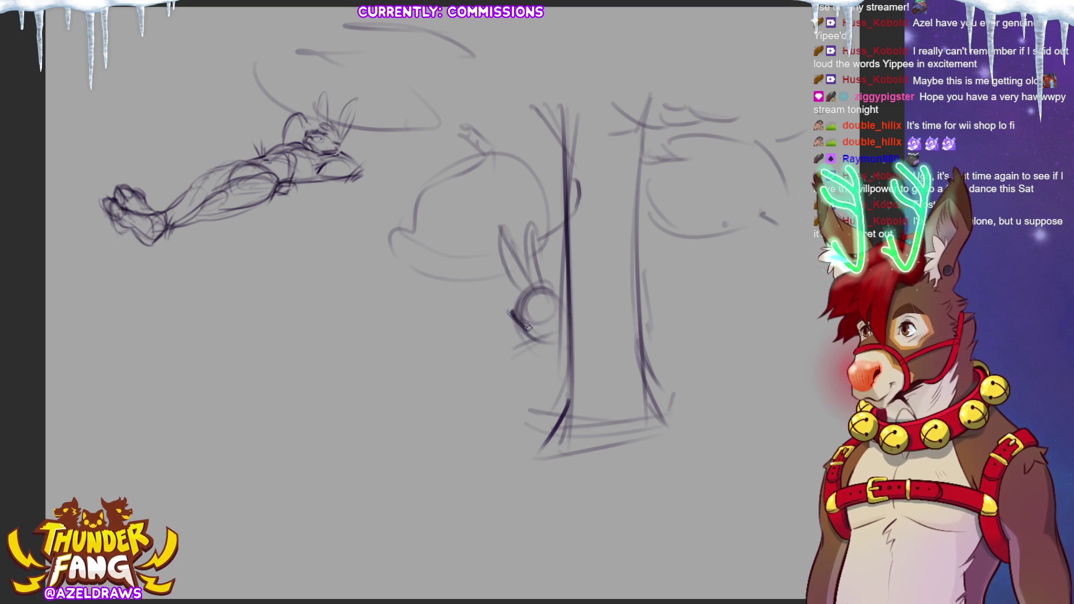
{"action": "key", "text": "e"}
{"action": "mouse_move", "coordinate": [528, 317]}
{"action": "left_mouse_down"}
{"action": "mouse_move", "coordinate": [532, 330]}
{"action": "mouse_move", "coordinate": [521, 321]}
{"action": "mouse_move", "coordinate": [538, 316]}
{"action": "left_mouse_up"}
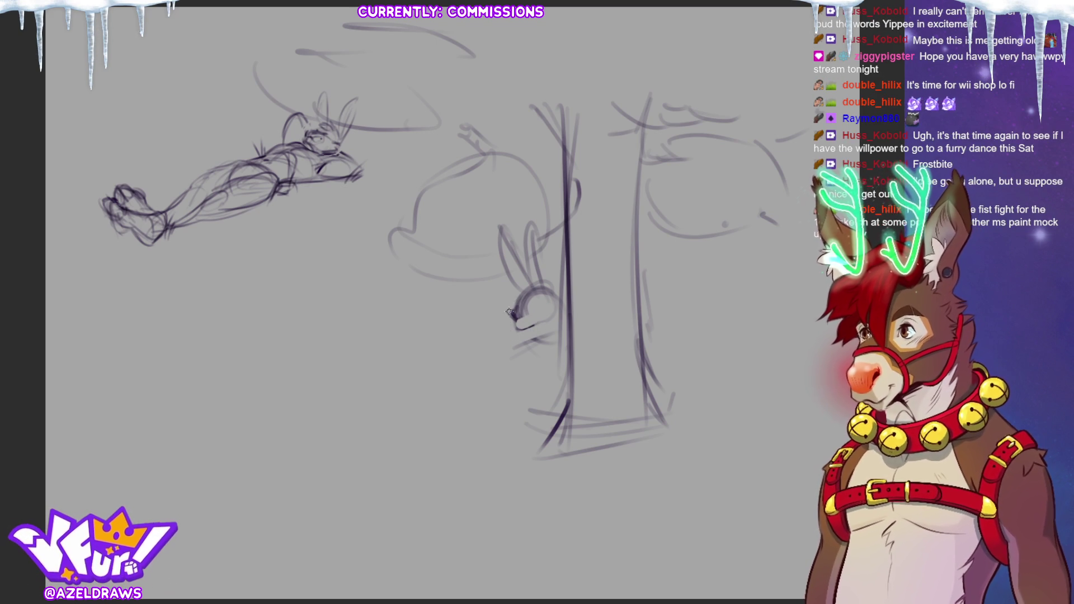
Draw the bunny's chin, back of the head, body and bent leg
{"action": "left_click_drag", "start_coordinate": [518, 324], "coordinate": [535, 333]}
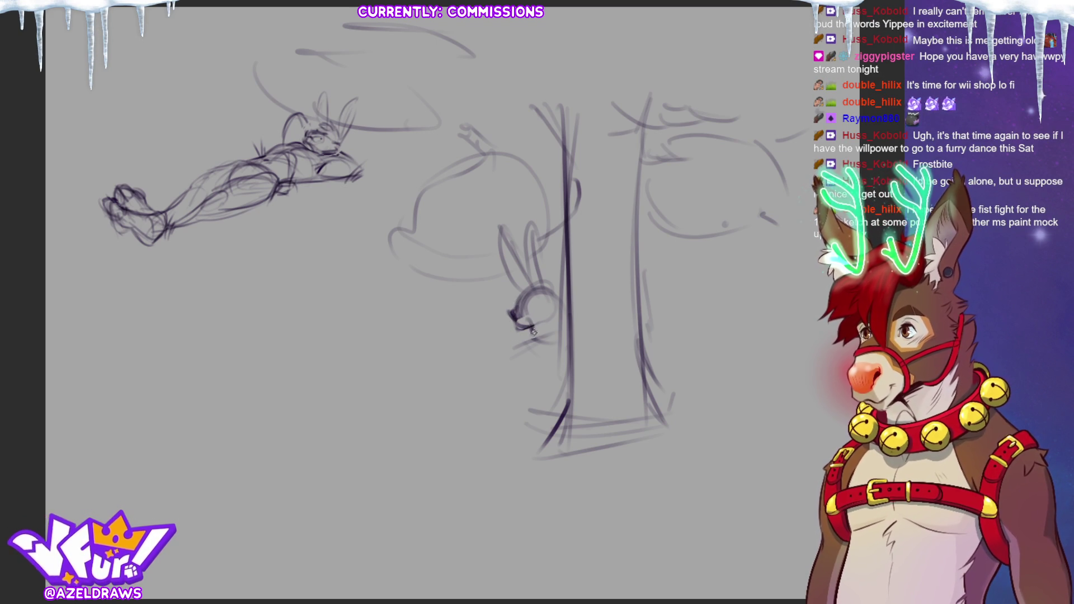
{"action": "mouse_move", "coordinate": [543, 333]}
{"action": "left_mouse_down"}
{"action": "mouse_move", "coordinate": [517, 350]}
{"action": "mouse_move", "coordinate": [562, 337]}
{"action": "left_mouse_up"}
{"action": "mouse_move", "coordinate": [547, 286]}
{"action": "left_mouse_down"}
{"action": "mouse_move", "coordinate": [562, 322]}
{"action": "mouse_move", "coordinate": [554, 297]}
{"action": "mouse_move", "coordinate": [523, 399]}
{"action": "left_mouse_up"}
{"action": "mouse_move", "coordinate": [562, 335]}
{"action": "left_mouse_down"}
{"action": "mouse_move", "coordinate": [528, 407]}
{"action": "mouse_move", "coordinate": [554, 369]}
{"action": "mouse_move", "coordinate": [521, 386]}
{"action": "mouse_move", "coordinate": [529, 341]}
{"action": "left_mouse_up"}
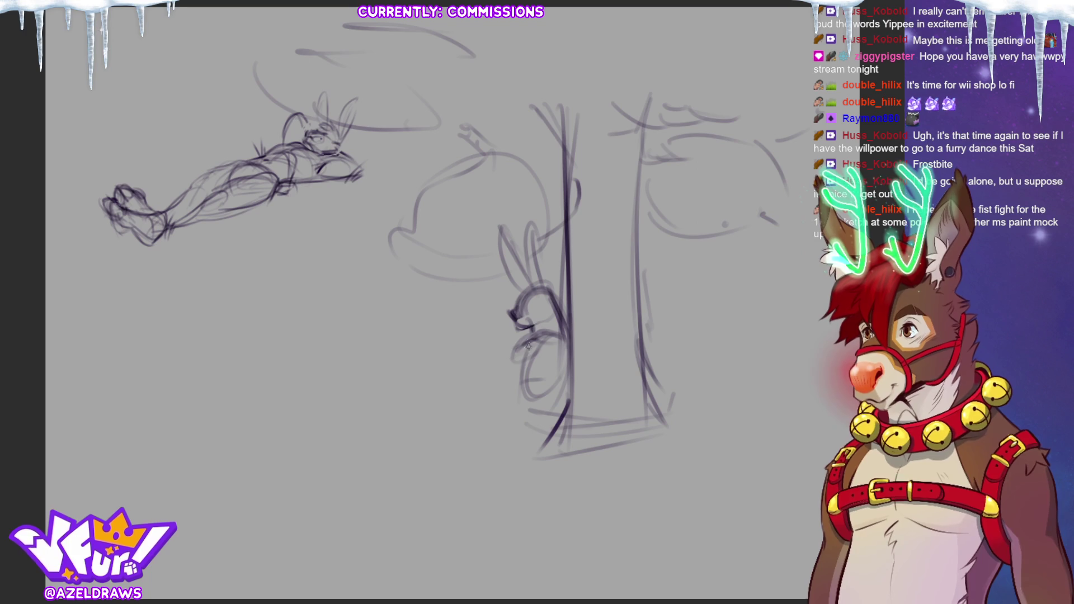
{"action": "mouse_move", "coordinate": [447, 354]}
{"action": "left_mouse_down"}
{"action": "mouse_move", "coordinate": [518, 414]}
{"action": "mouse_move", "coordinate": [439, 400]}
{"action": "mouse_move", "coordinate": [502, 443]}
{"action": "left_mouse_up"}
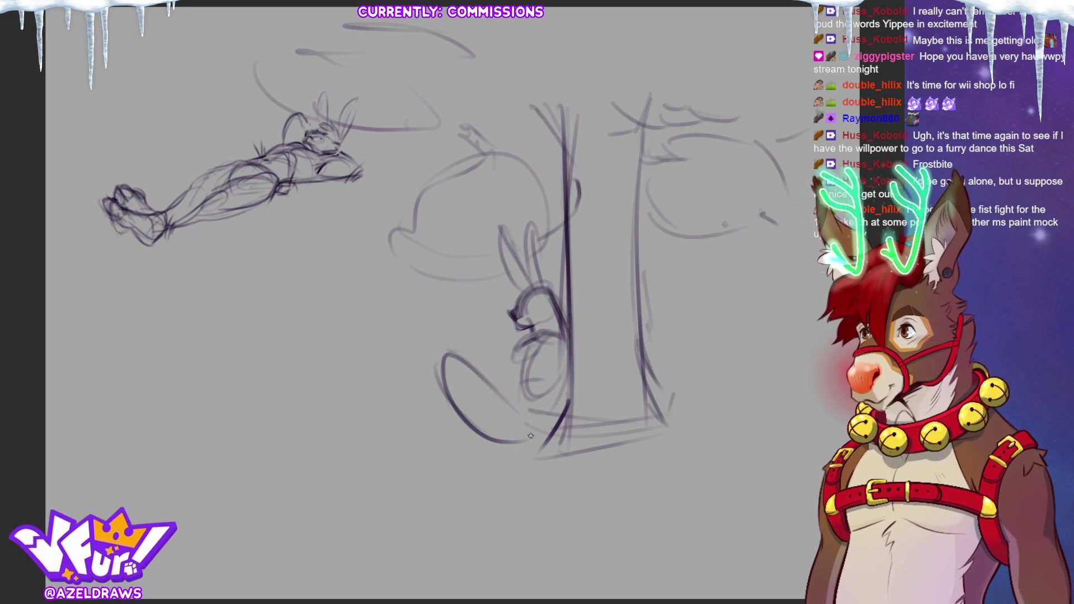
{"action": "left_click_drag", "start_coordinate": [548, 408], "coordinate": [523, 439]}
{"action": "mouse_move", "coordinate": [563, 374]}
{"action": "left_mouse_down"}
{"action": "mouse_move", "coordinate": [515, 439]}
{"action": "mouse_move", "coordinate": [494, 411]}
{"action": "mouse_move", "coordinate": [485, 419]}
{"action": "mouse_move", "coordinate": [516, 441]}
{"action": "left_mouse_up"}
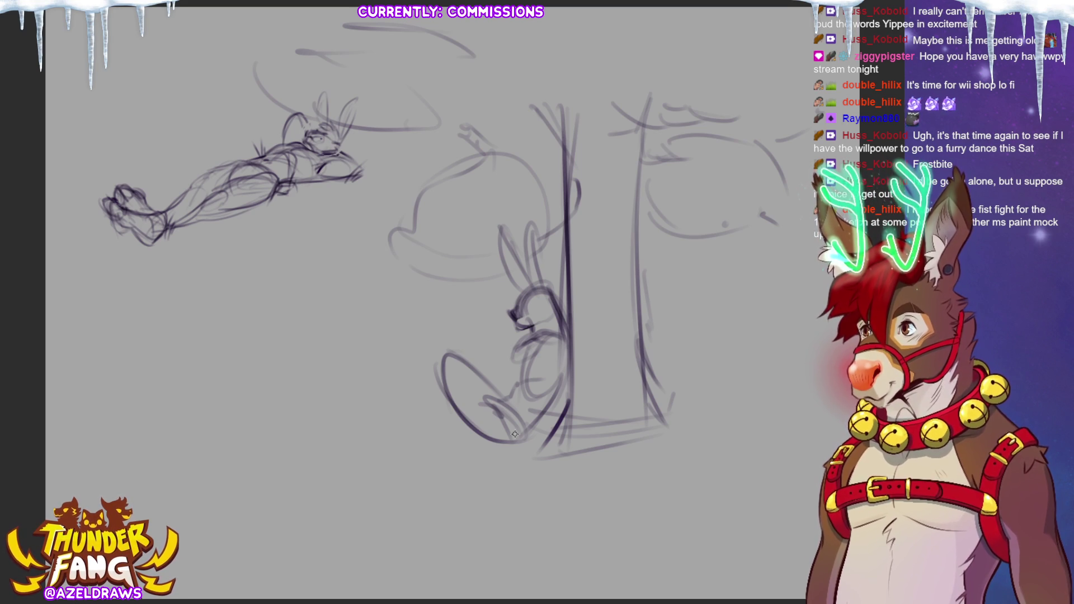
Refine the ear and stretch both legs and feet out to the left, redrawing the left foot
{"action": "left_click_drag", "start_coordinate": [501, 230], "coordinate": [515, 291]}
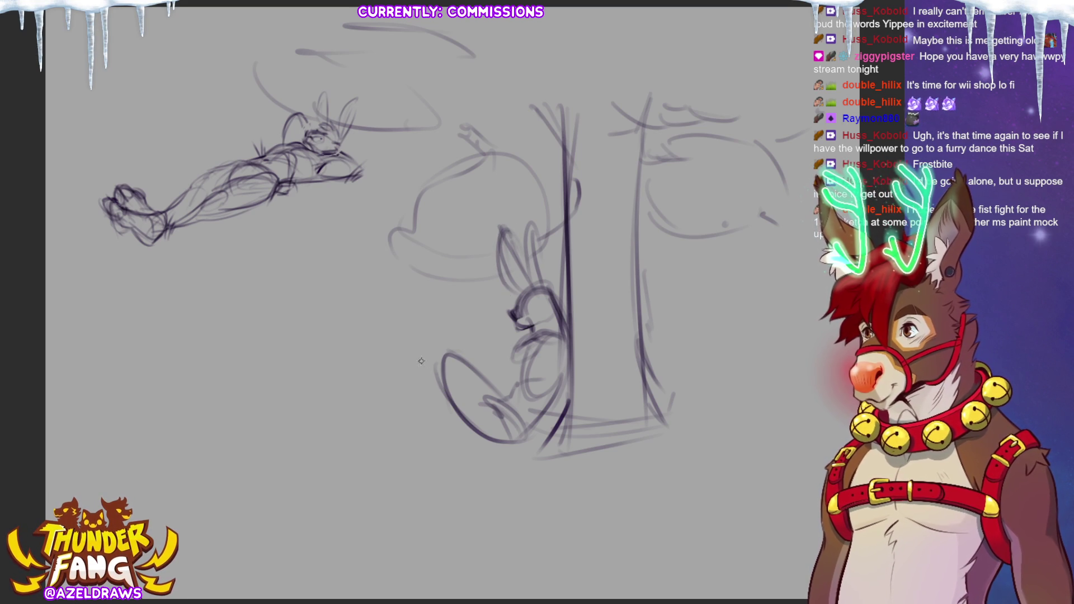
{"action": "left_click_drag", "start_coordinate": [440, 359], "coordinate": [389, 426]}
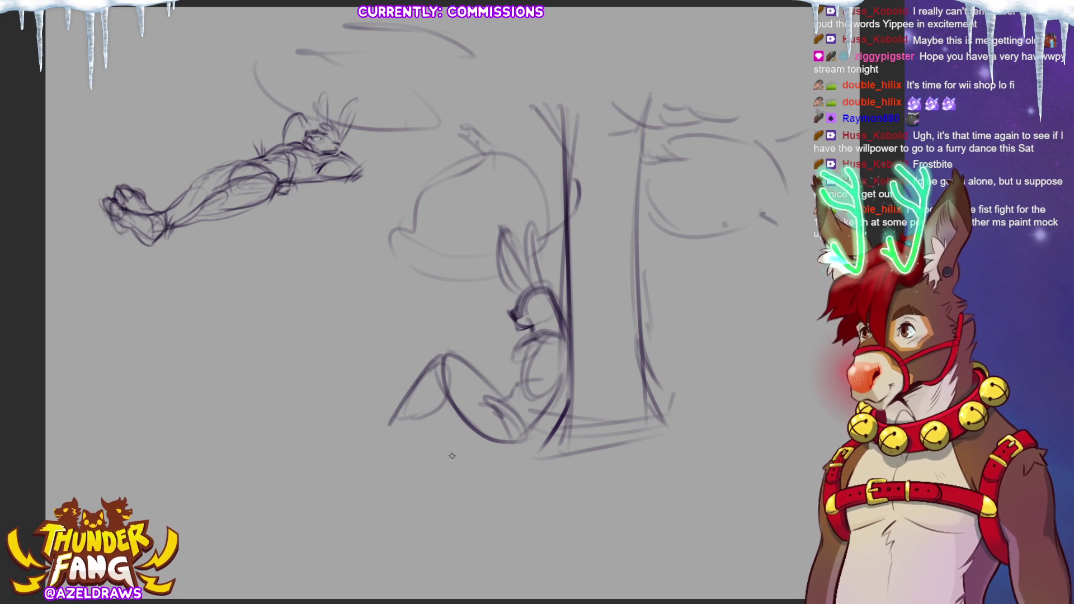
{"action": "mouse_move", "coordinate": [405, 415]}
{"action": "left_mouse_down"}
{"action": "mouse_move", "coordinate": [431, 448]}
{"action": "mouse_move", "coordinate": [380, 417]}
{"action": "mouse_move", "coordinate": [447, 431]}
{"action": "mouse_move", "coordinate": [372, 423]}
{"action": "mouse_move", "coordinate": [405, 417]}
{"action": "mouse_move", "coordinate": [400, 439]}
{"action": "mouse_move", "coordinate": [380, 410]}
{"action": "left_mouse_up"}
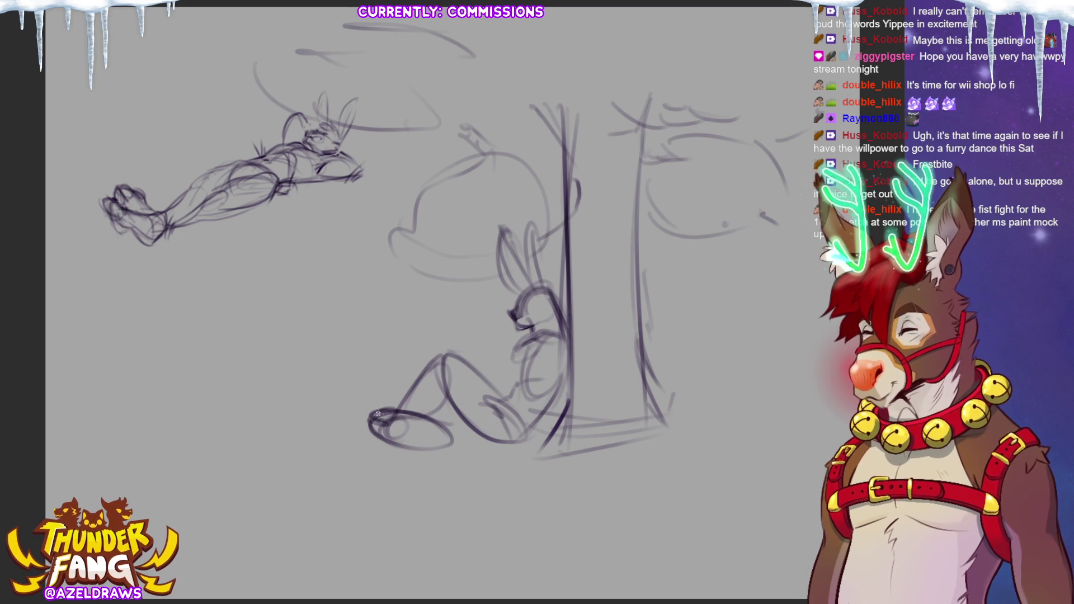
{"action": "mouse_move", "coordinate": [419, 442]}
{"action": "left_mouse_down"}
{"action": "mouse_move", "coordinate": [442, 428]}
{"action": "mouse_move", "coordinate": [447, 406]}
{"action": "mouse_move", "coordinate": [441, 430]}
{"action": "left_mouse_up"}
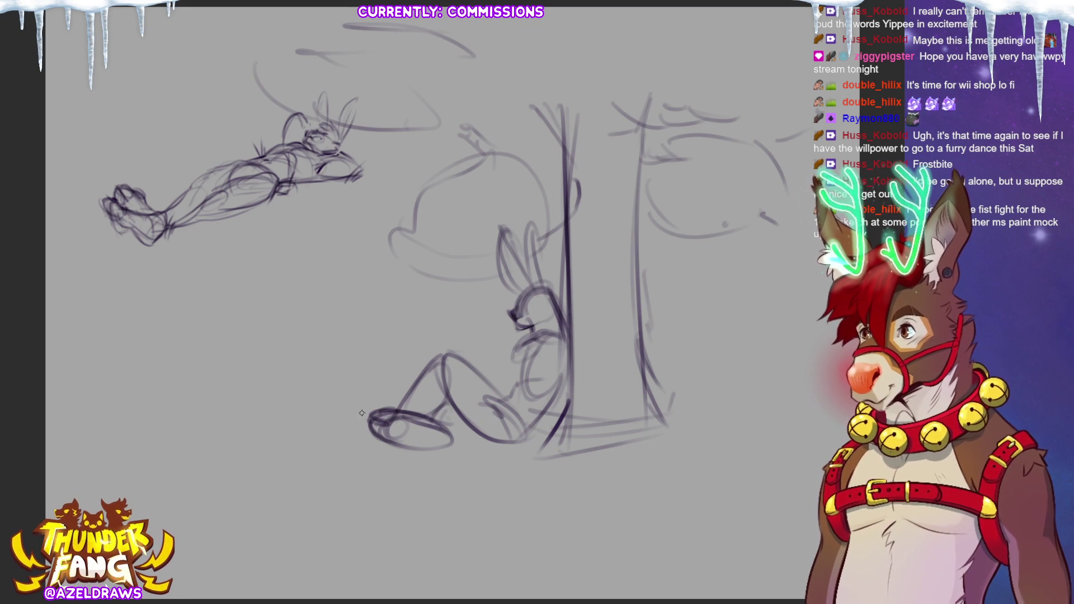
{"action": "mouse_move", "coordinate": [316, 407]}
{"action": "left_mouse_down"}
{"action": "mouse_move", "coordinate": [363, 421]}
{"action": "mouse_move", "coordinate": [296, 419]}
{"action": "mouse_move", "coordinate": [344, 415]}
{"action": "mouse_move", "coordinate": [305, 428]}
{"action": "mouse_move", "coordinate": [392, 450]}
{"action": "mouse_move", "coordinate": [412, 423]}
{"action": "mouse_move", "coordinate": [383, 433]}
{"action": "mouse_move", "coordinate": [340, 405]}
{"action": "mouse_move", "coordinate": [312, 431]}
{"action": "mouse_move", "coordinate": [335, 425]}
{"action": "mouse_move", "coordinate": [309, 412]}
{"action": "mouse_move", "coordinate": [369, 436]}
{"action": "mouse_move", "coordinate": [394, 414]}
{"action": "mouse_move", "coordinate": [400, 430]}
{"action": "mouse_move", "coordinate": [401, 413]}
{"action": "mouse_move", "coordinate": [451, 434]}
{"action": "mouse_move", "coordinate": [431, 447]}
{"action": "mouse_move", "coordinate": [463, 435]}
{"action": "left_mouse_up"}
{"action": "key", "text": "ctrl+z"}
{"action": "key", "text": "ctrl+z"}
{"action": "key", "text": "ctrl+z"}
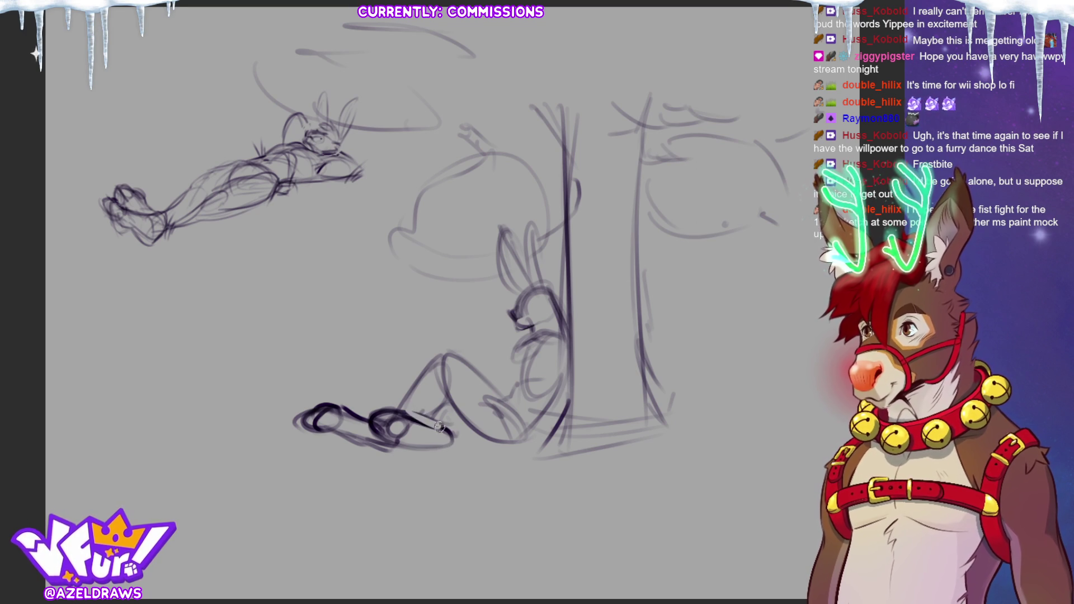
{"action": "key", "text": "ctrl+z"}
{"action": "key", "text": "ctrl+z"}
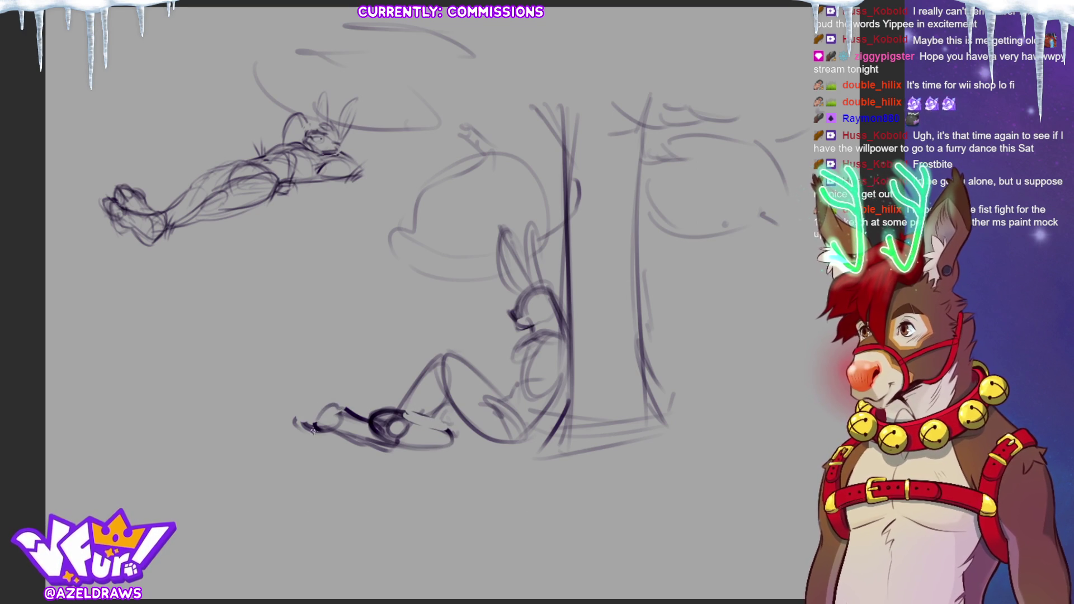
{"action": "mouse_move", "coordinate": [324, 405]}
{"action": "left_mouse_down"}
{"action": "mouse_move", "coordinate": [302, 429]}
{"action": "mouse_move", "coordinate": [347, 439]}
{"action": "mouse_move", "coordinate": [400, 411]}
{"action": "mouse_move", "coordinate": [368, 420]}
{"action": "mouse_move", "coordinate": [387, 426]}
{"action": "mouse_move", "coordinate": [372, 432]}
{"action": "mouse_move", "coordinate": [405, 417]}
{"action": "mouse_move", "coordinate": [450, 430]}
{"action": "left_mouse_up"}
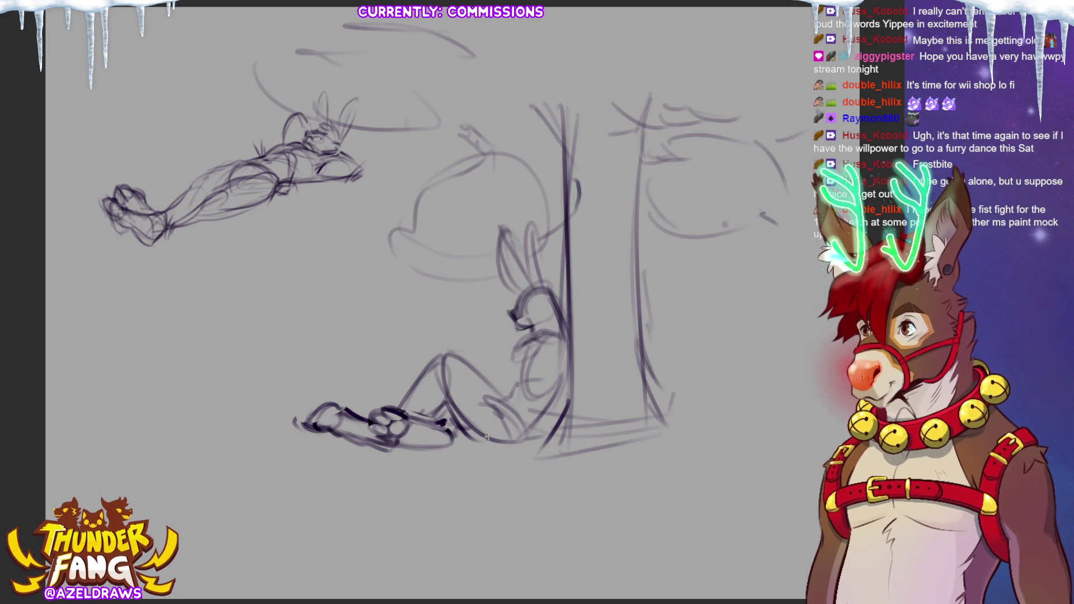
Add the bunny's hip, belly, mouth, cheek, knee and resting hand
{"action": "left_click_drag", "start_coordinate": [526, 390], "coordinate": [518, 420]}
{"action": "mouse_move", "coordinate": [523, 329]}
{"action": "left_mouse_down"}
{"action": "mouse_move", "coordinate": [557, 358]}
{"action": "mouse_move", "coordinate": [533, 342]}
{"action": "left_mouse_up"}
{"action": "left_click_drag", "start_coordinate": [512, 342], "coordinate": [534, 301]}
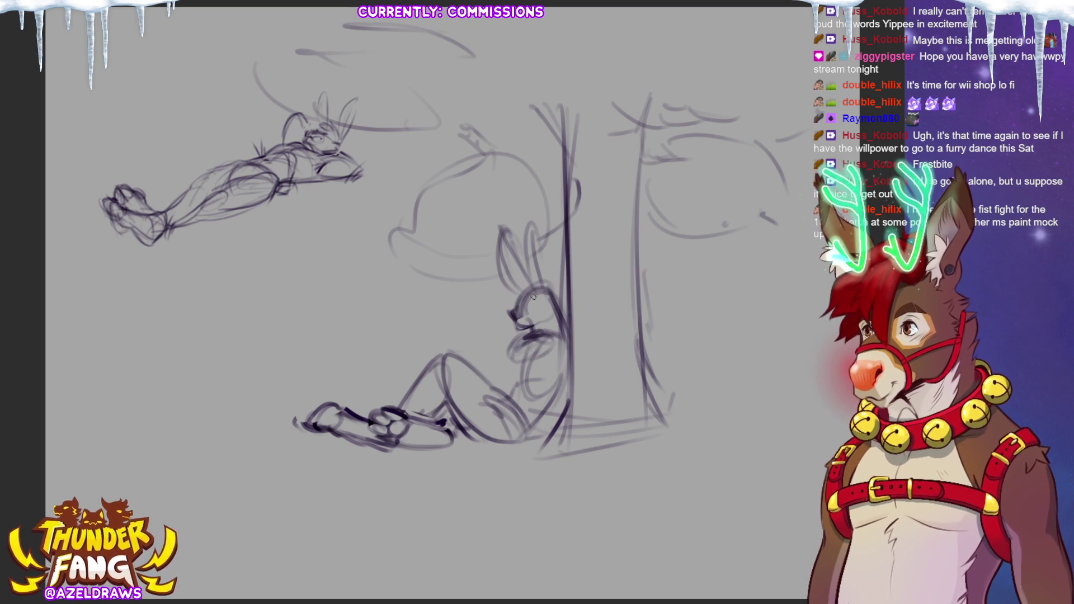
{"action": "mouse_move", "coordinate": [452, 346]}
{"action": "left_mouse_down"}
{"action": "mouse_move", "coordinate": [430, 341]}
{"action": "mouse_move", "coordinate": [410, 358]}
{"action": "mouse_move", "coordinate": [456, 343]}
{"action": "mouse_move", "coordinate": [450, 364]}
{"action": "mouse_move", "coordinate": [500, 364]}
{"action": "mouse_move", "coordinate": [492, 360]}
{"action": "mouse_move", "coordinate": [521, 350]}
{"action": "mouse_move", "coordinate": [514, 369]}
{"action": "mouse_move", "coordinate": [529, 344]}
{"action": "mouse_move", "coordinate": [488, 354]}
{"action": "mouse_move", "coordinate": [461, 344]}
{"action": "left_mouse_up"}
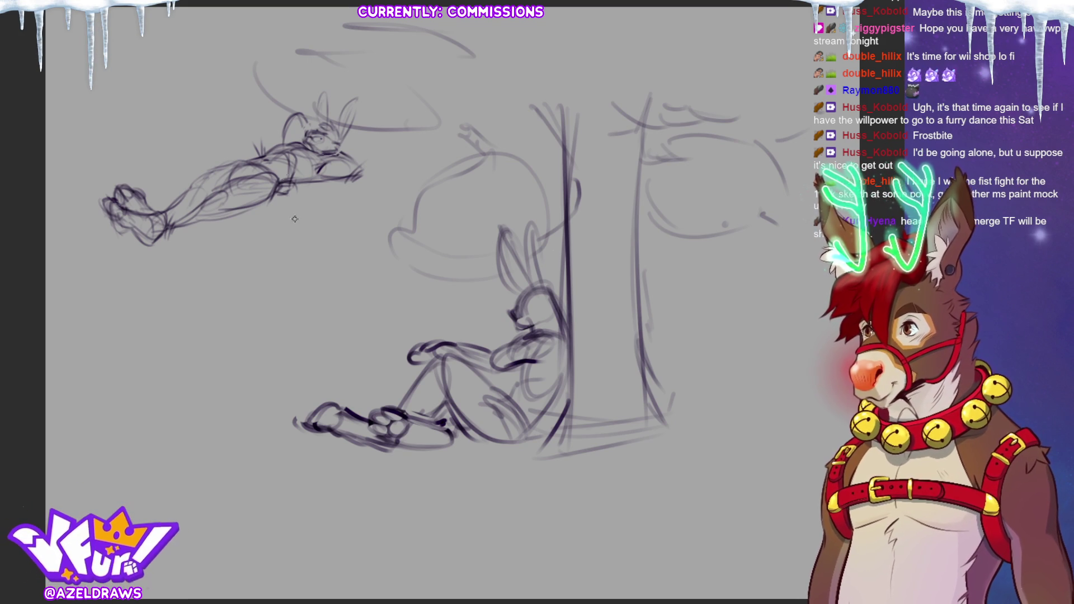
{"action": "key", "text": "ctrl+t"}
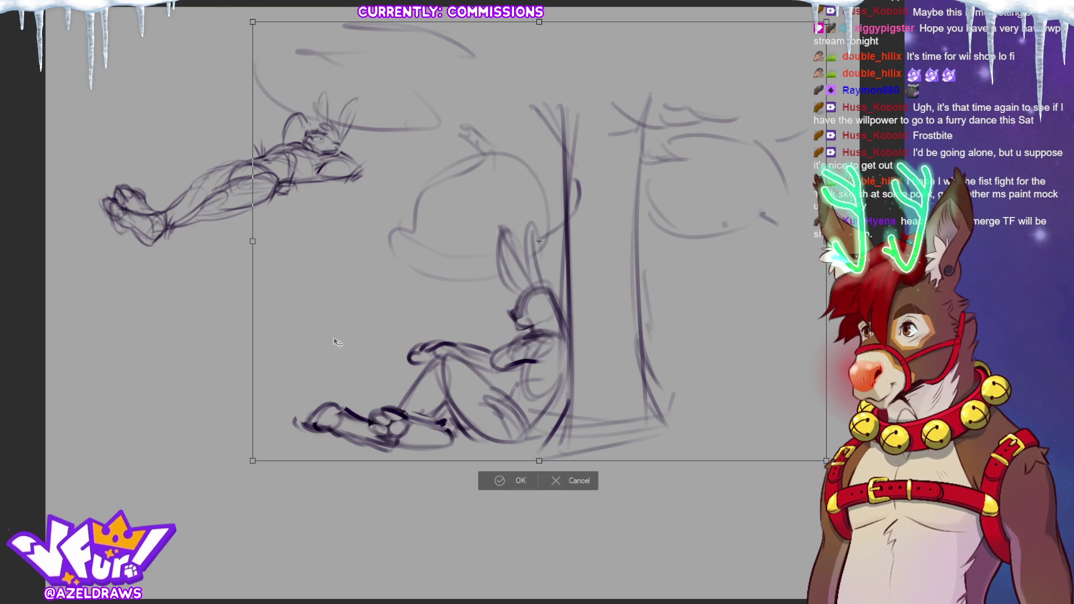
Scale the bunny-and-tree sketch down and draw the panel's top border line
{"action": "mouse_move", "coordinate": [251, 241]}
{"action": "left_mouse_down"}
{"action": "mouse_move", "coordinate": [438, 263]}
{"action": "mouse_move", "coordinate": [525, 303]}
{"action": "mouse_move", "coordinate": [490, 297]}
{"action": "left_mouse_up"}
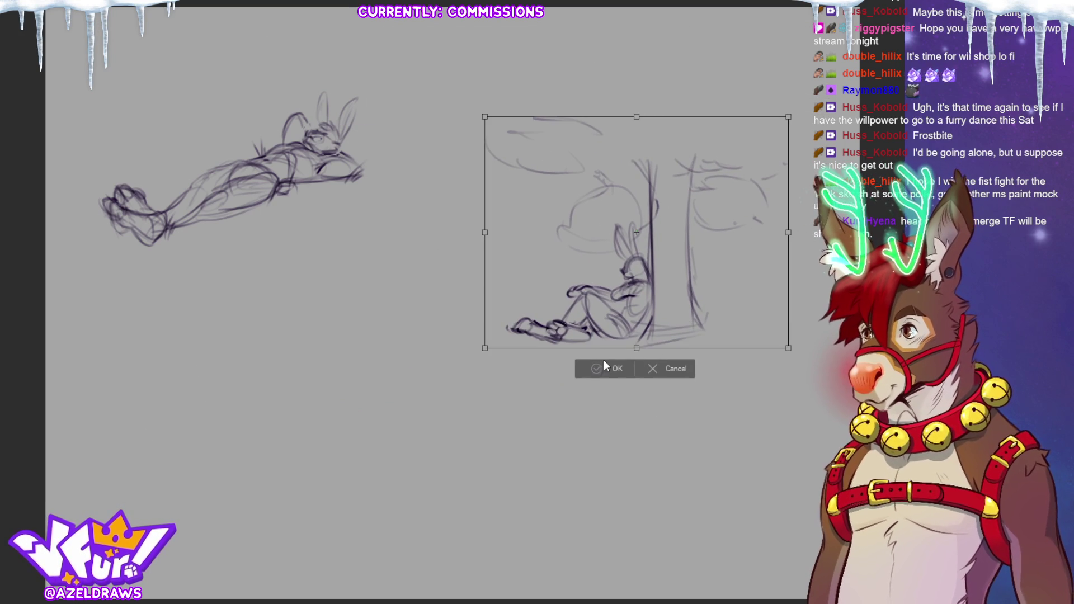
{"action": "key", "text": "Return"}
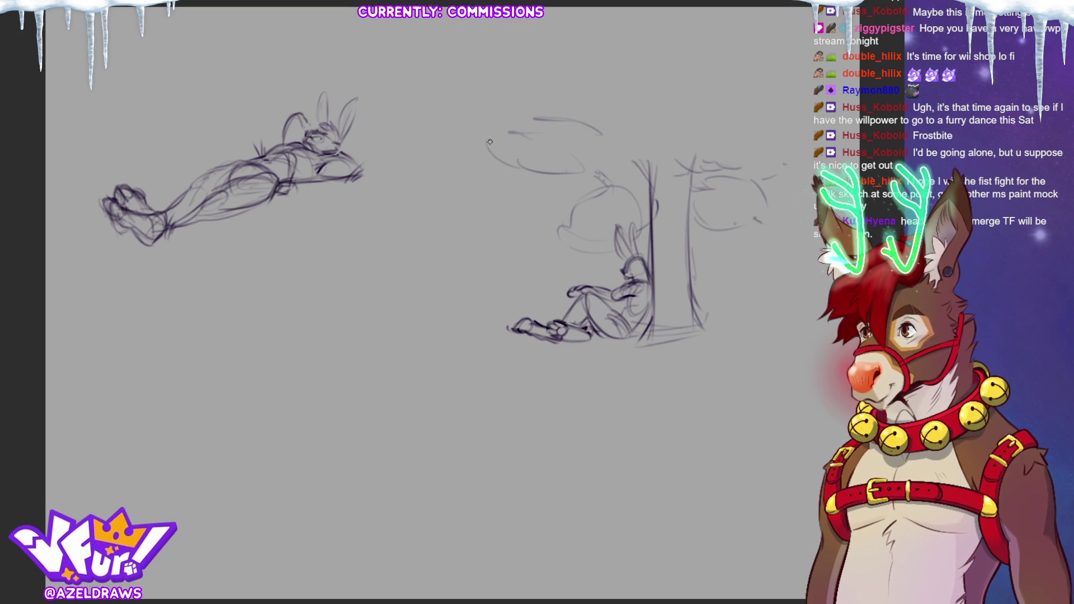
{"action": "left_click_drag", "start_coordinate": [473, 137], "coordinate": [767, 146]}
{"action": "left_click_drag", "start_coordinate": [545, 143], "coordinate": [767, 149]}
{"action": "left_click_drag", "start_coordinate": [618, 141], "coordinate": [695, 162]}
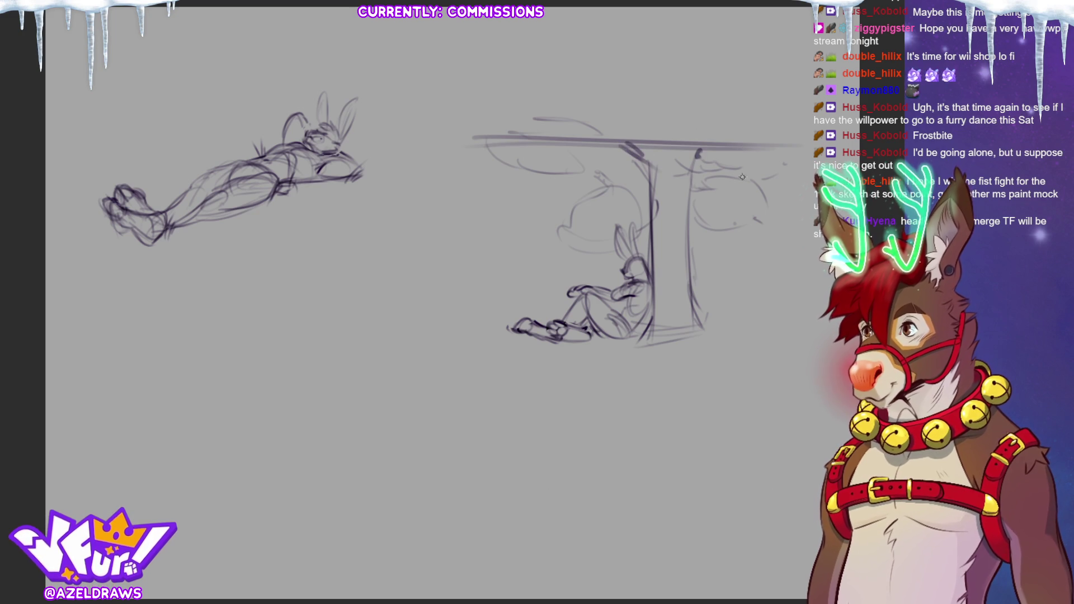
{"action": "left_click_drag", "start_coordinate": [476, 140], "coordinate": [806, 140]}
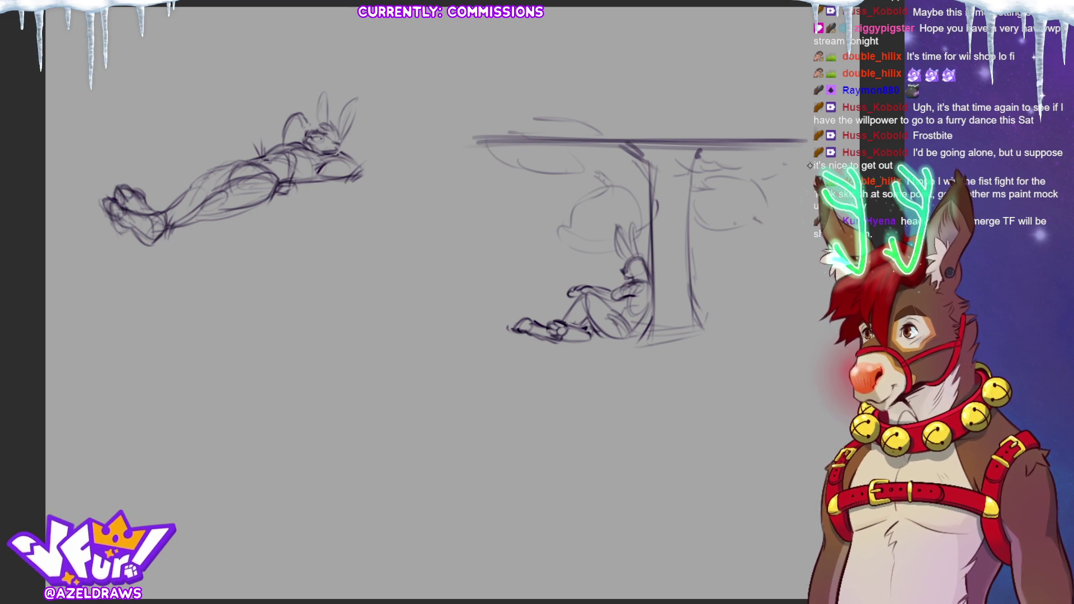
Draw the panel's right, bottom and left borders and extend the top edge leftward
{"action": "left_click_drag", "start_coordinate": [795, 119], "coordinate": [795, 325]}
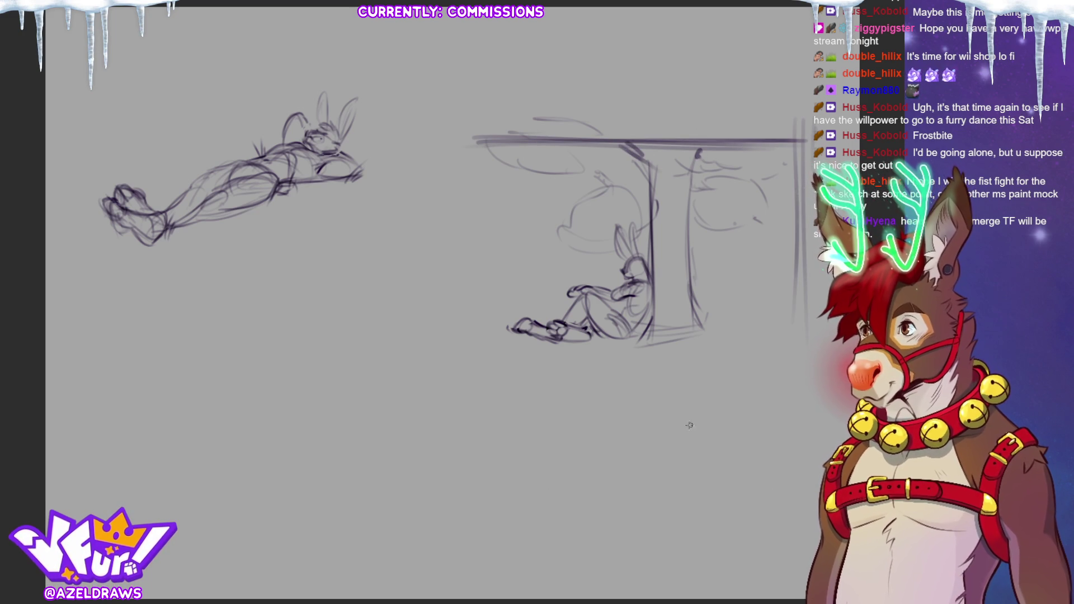
{"action": "left_click_drag", "start_coordinate": [442, 385], "coordinate": [505, 385]}
{"action": "left_click_drag", "start_coordinate": [408, 386], "coordinate": [793, 386]}
{"action": "left_click_drag", "start_coordinate": [793, 341], "coordinate": [790, 391]}
{"action": "mouse_move", "coordinate": [426, 136]}
{"action": "left_mouse_down"}
{"action": "mouse_move", "coordinate": [420, 388]}
{"action": "mouse_move", "coordinate": [654, 142]}
{"action": "left_mouse_up"}
{"action": "left_click_drag", "start_coordinate": [484, 147], "coordinate": [403, 151]}
Add a curved stroke at the top-left, small marks and a head outline inside the panel
{"action": "mouse_move", "coordinate": [551, 139]}
{"action": "left_mouse_down"}
{"action": "mouse_move", "coordinate": [484, 144]}
{"action": "mouse_move", "coordinate": [474, 168]}
{"action": "mouse_move", "coordinate": [535, 174]}
{"action": "mouse_move", "coordinate": [585, 154]}
{"action": "mouse_move", "coordinate": [604, 155]}
{"action": "mouse_move", "coordinate": [600, 170]}
{"action": "left_mouse_up"}
{"action": "mouse_move", "coordinate": [544, 231]}
{"action": "left_mouse_down"}
{"action": "mouse_move", "coordinate": [536, 235]}
{"action": "mouse_move", "coordinate": [536, 218]}
{"action": "mouse_move", "coordinate": [607, 184]}
{"action": "mouse_move", "coordinate": [602, 253]}
{"action": "left_mouse_up"}
{"action": "mouse_move", "coordinate": [641, 213]}
{"action": "left_mouse_down"}
{"action": "mouse_move", "coordinate": [653, 178]}
{"action": "mouse_move", "coordinate": [657, 193]}
{"action": "left_mouse_up"}
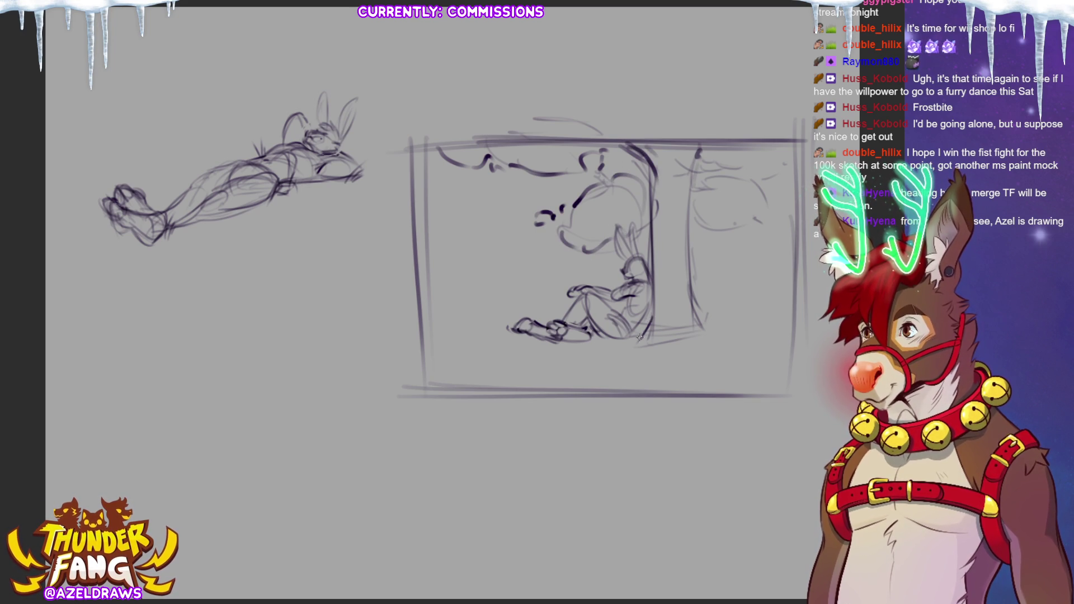
Extend lines toward the panel bottom, add marks near the tree top, and lengthen the left border
{"action": "mouse_move", "coordinate": [655, 297]}
{"action": "left_mouse_down"}
{"action": "mouse_move", "coordinate": [626, 352]}
{"action": "mouse_move", "coordinate": [681, 350]}
{"action": "left_mouse_up"}
{"action": "mouse_move", "coordinate": [689, 293]}
{"action": "left_mouse_down"}
{"action": "mouse_move", "coordinate": [711, 326]}
{"action": "mouse_move", "coordinate": [682, 331]}
{"action": "left_mouse_up"}
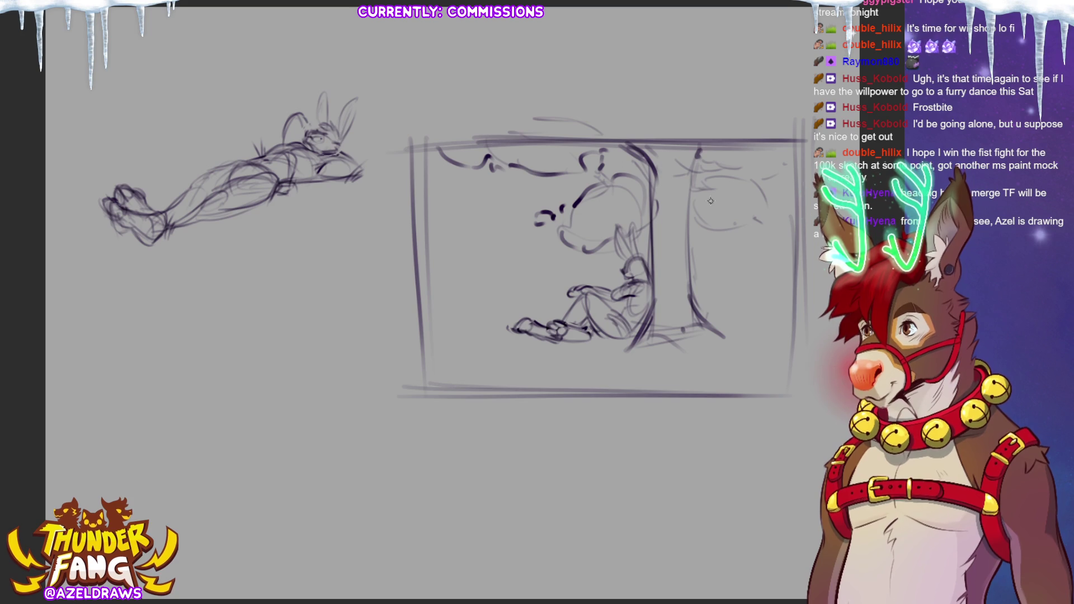
{"action": "mouse_move", "coordinate": [692, 186]}
{"action": "left_mouse_down"}
{"action": "mouse_move", "coordinate": [683, 195]}
{"action": "mouse_move", "coordinate": [687, 171]}
{"action": "left_mouse_up"}
{"action": "left_click_drag", "start_coordinate": [686, 185], "coordinate": [709, 175]}
{"action": "left_click_drag", "start_coordinate": [695, 215], "coordinate": [703, 226]}
{"action": "left_click_drag", "start_coordinate": [414, 130], "coordinate": [412, 168]}
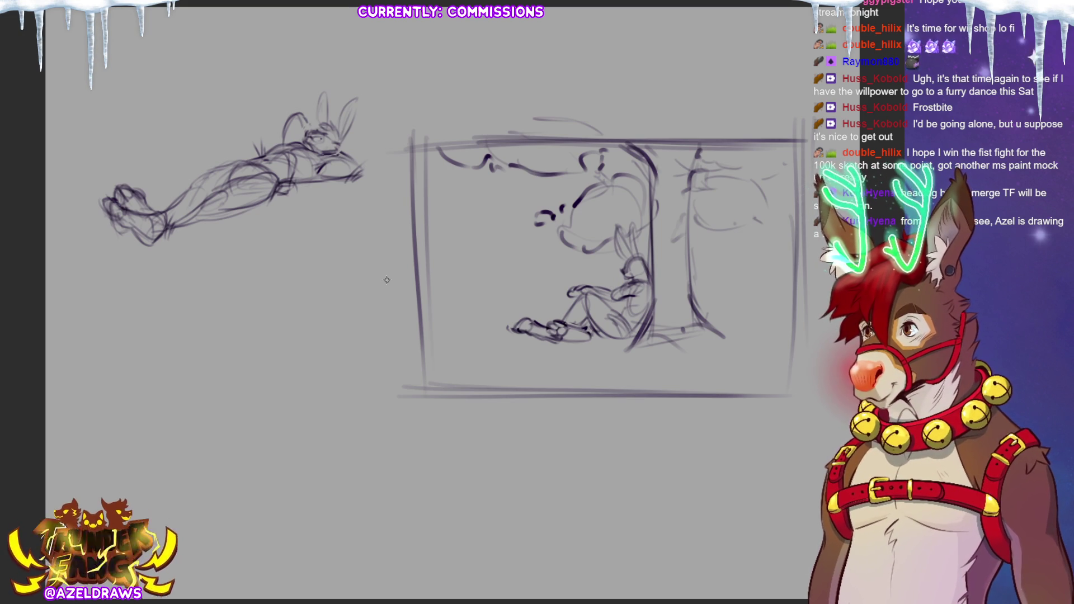
Move the framed panel up and to the right
{"action": "key", "text": "ctrl+t"}
{"action": "mouse_move", "coordinate": [678, 279]}
{"action": "left_mouse_down"}
{"action": "mouse_move", "coordinate": [723, 209]}
{"action": "mouse_move", "coordinate": [735, 92]}
{"action": "left_mouse_up"}
{"action": "left_click", "coordinate": [610, 283]}
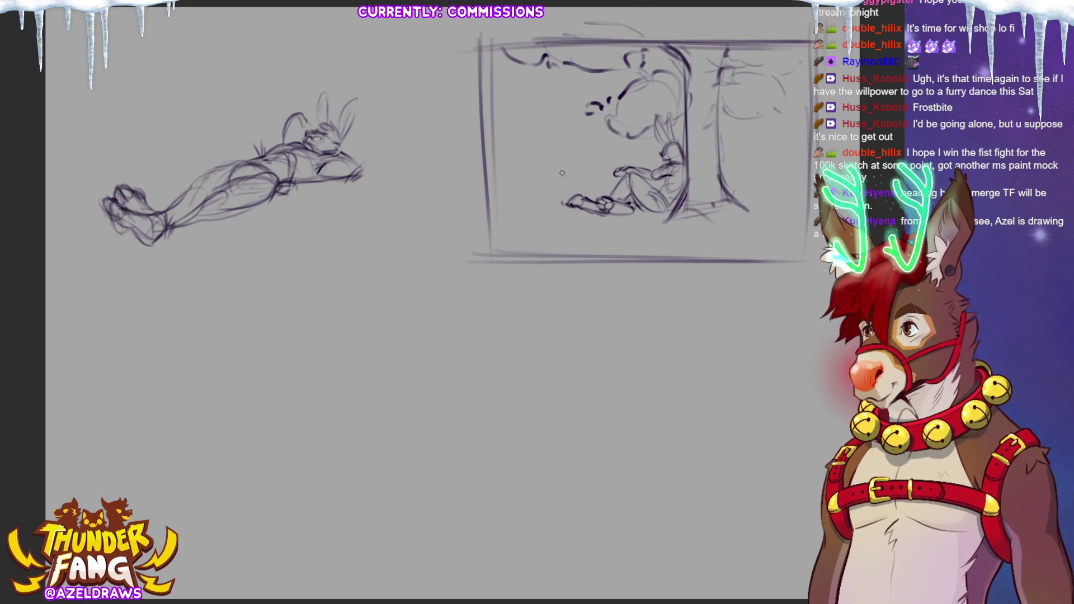
Draw rough horizontal and wavy lines inside the panel, redrawing one line higher
{"action": "left_click_drag", "start_coordinate": [497, 113], "coordinate": [588, 153]}
{"action": "left_click_drag", "start_coordinate": [512, 168], "coordinate": [638, 164]}
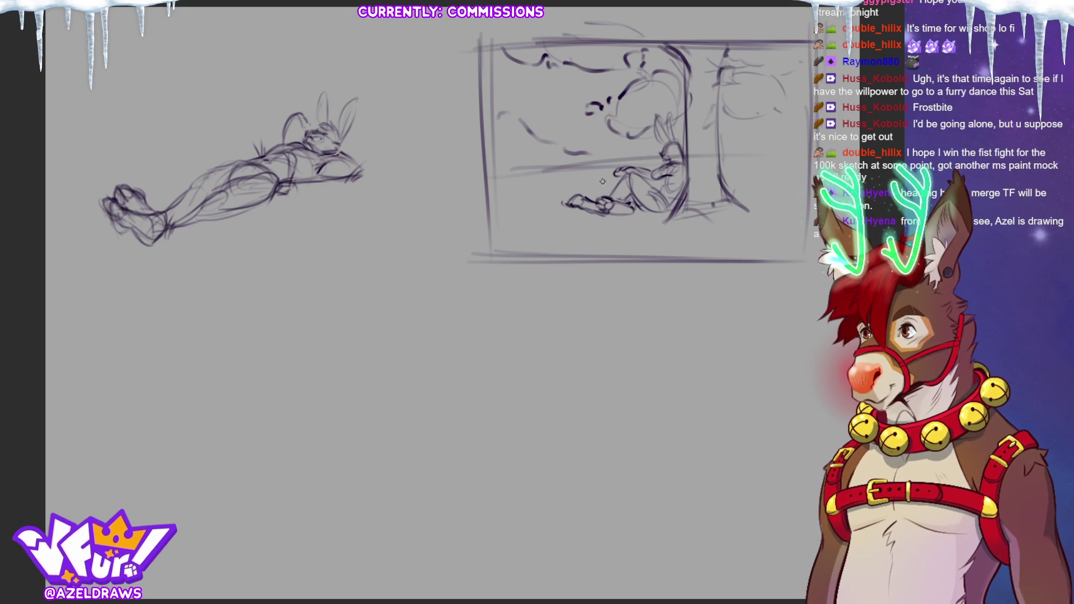
{"action": "key", "text": "ctrl+z"}
{"action": "key", "text": "ctrl+z"}
{"action": "mouse_move", "coordinate": [500, 148]}
{"action": "left_mouse_down"}
{"action": "mouse_move", "coordinate": [686, 147]}
{"action": "mouse_move", "coordinate": [806, 164]}
{"action": "left_mouse_up"}
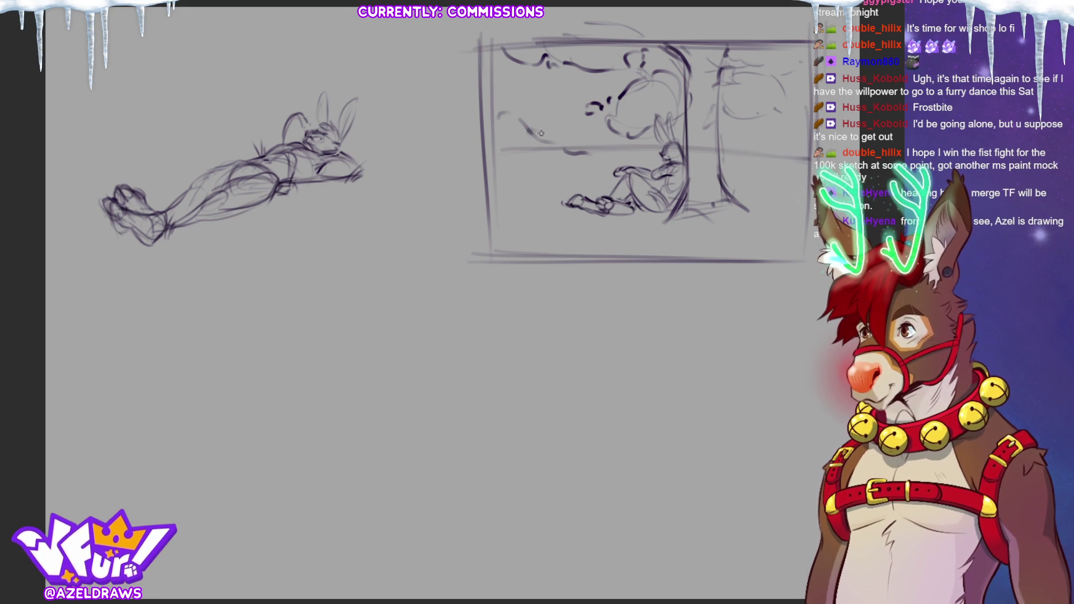
{"action": "left_click_drag", "start_coordinate": [493, 104], "coordinate": [629, 146]}
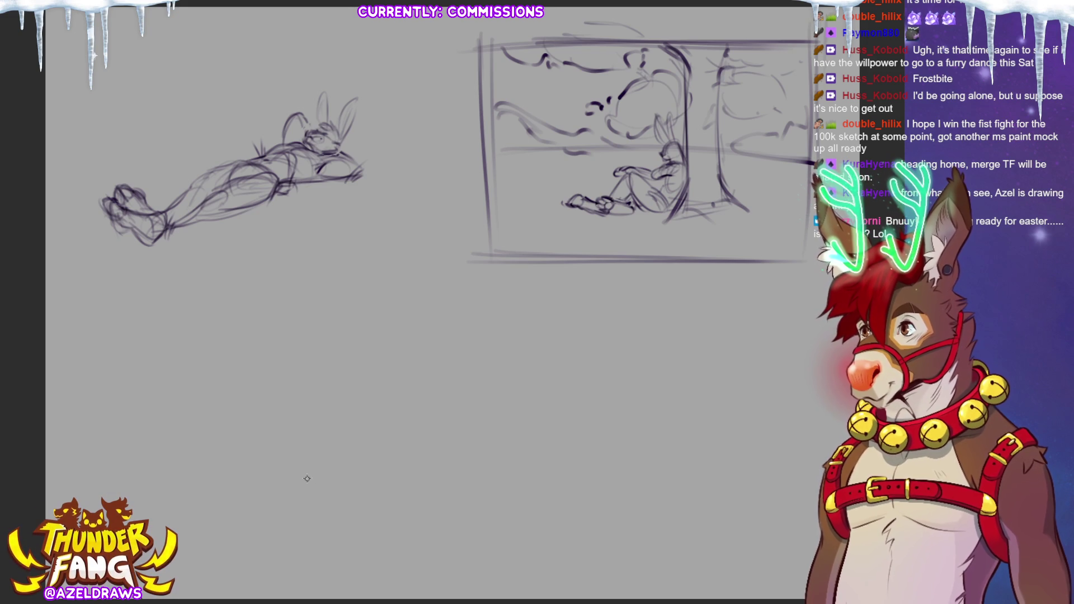
{"action": "key", "text": "ctrl+t"}
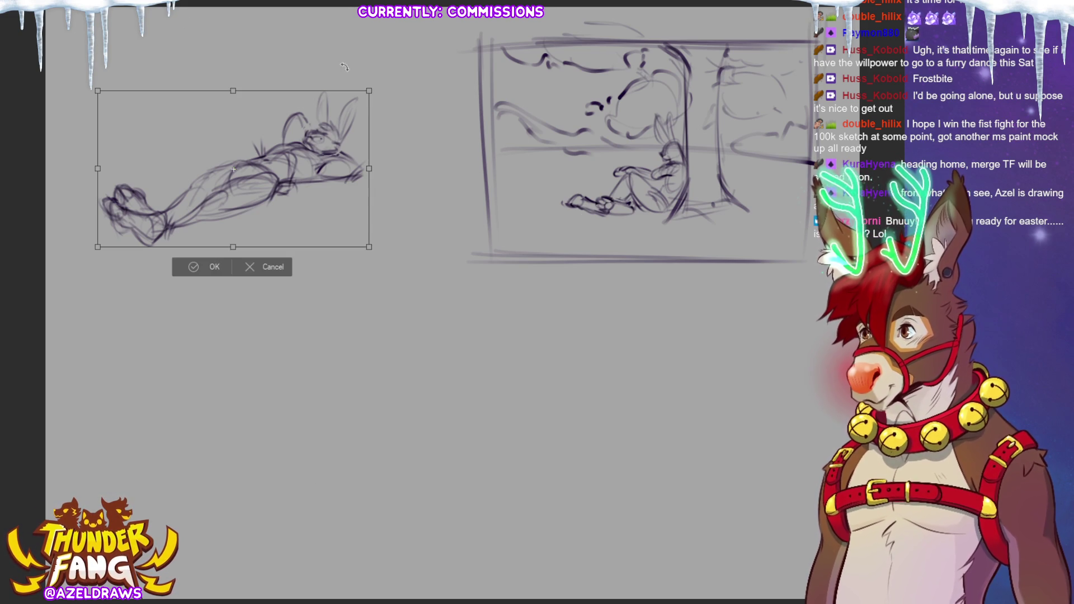
Squeeze the lying bunny sketch narrower and draw tall vertical trunk lines by its feet
{"action": "mouse_move", "coordinate": [372, 177]}
{"action": "left_mouse_down"}
{"action": "mouse_move", "coordinate": [349, 177]}
{"action": "mouse_move", "coordinate": [308, 209]}
{"action": "left_mouse_up"}
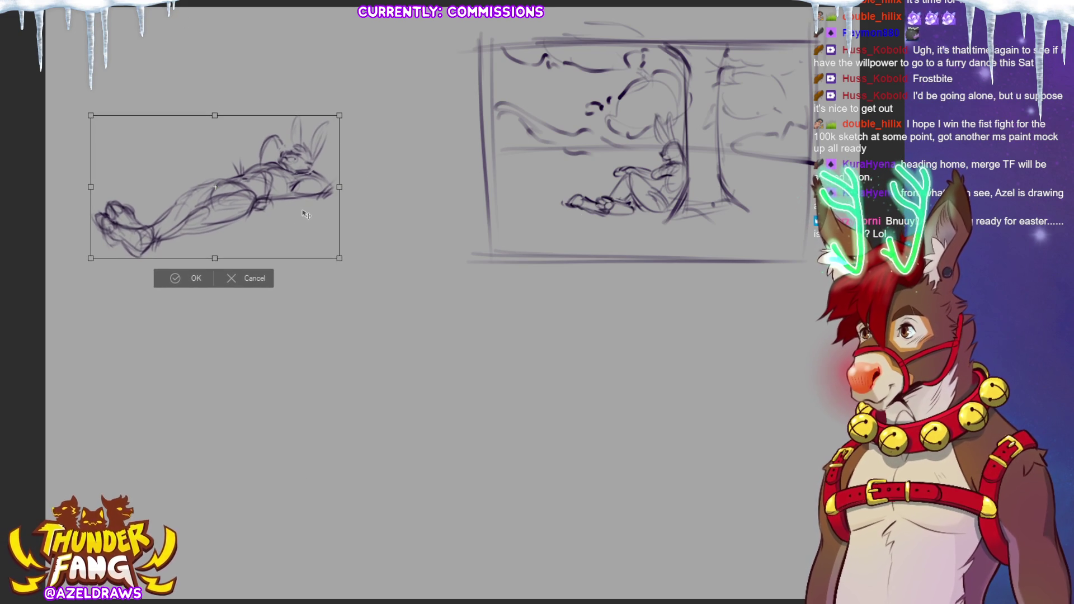
{"action": "left_click", "coordinate": [188, 278]}
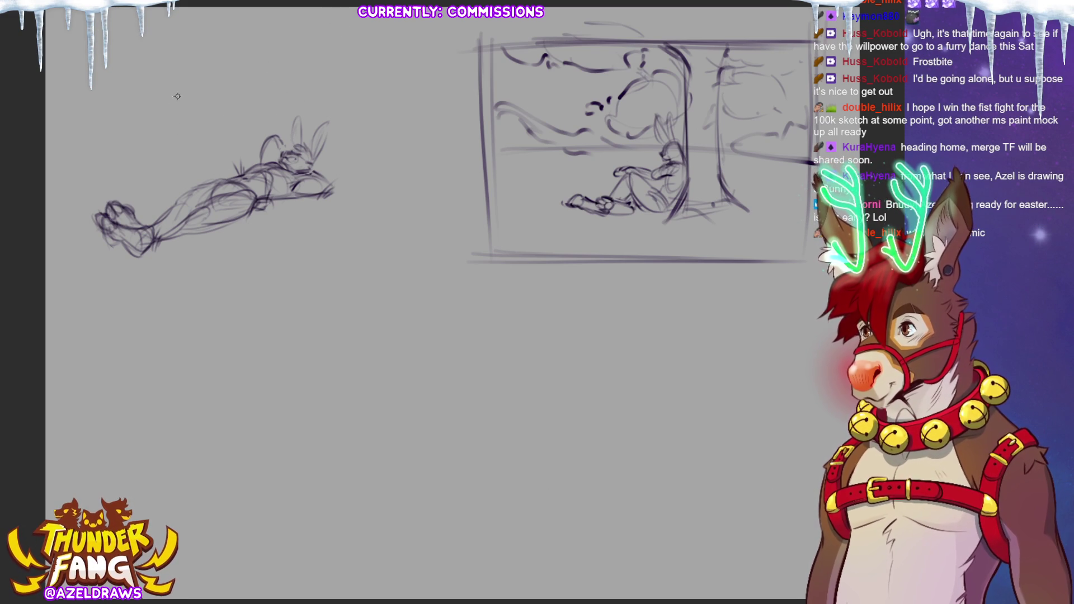
{"action": "left_click_drag", "start_coordinate": [172, 47], "coordinate": [174, 188]}
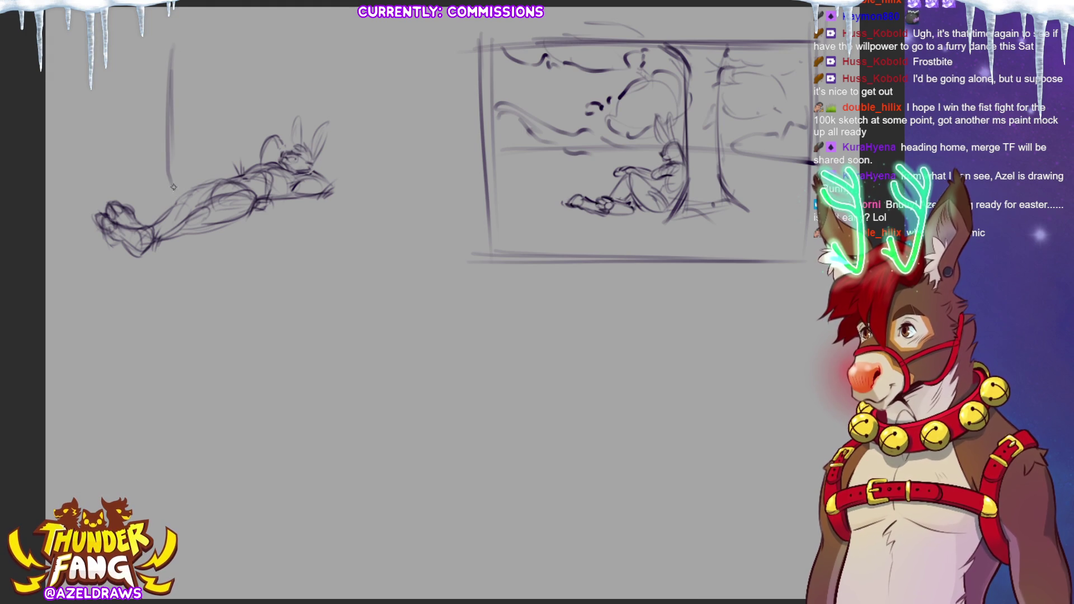
{"action": "mouse_move", "coordinate": [120, 9]}
{"action": "left_mouse_down"}
{"action": "mouse_move", "coordinate": [123, 178]}
{"action": "mouse_move", "coordinate": [111, 141]}
{"action": "mouse_move", "coordinate": [101, 199]}
{"action": "left_mouse_up"}
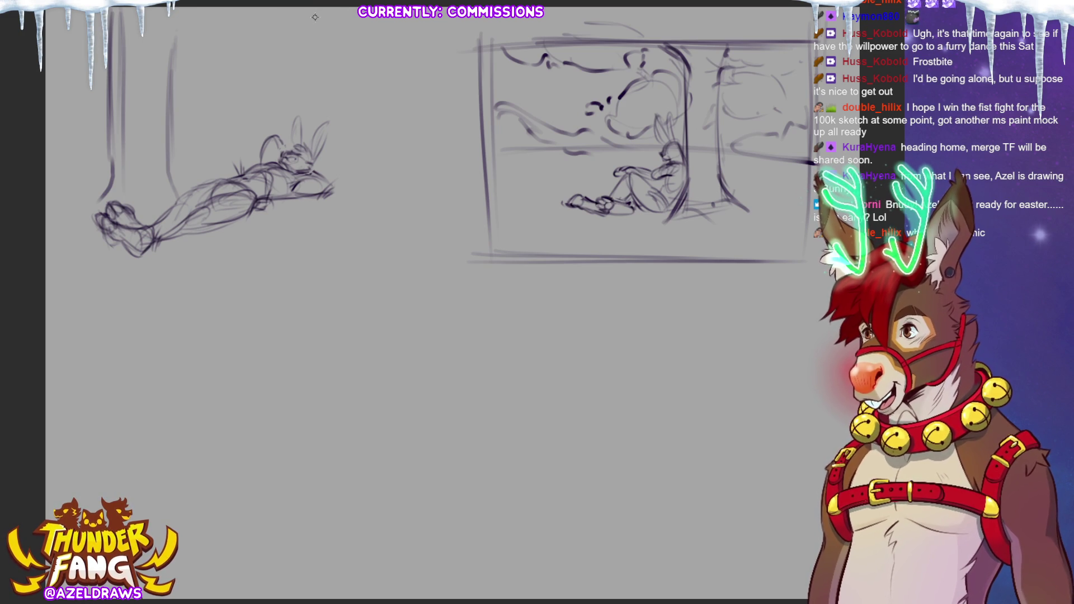
Move the bunny sketch lower on the canvas
{"action": "key", "text": "ctrl+t"}
{"action": "left_click_drag", "start_coordinate": [224, 168], "coordinate": [232, 204]}
{"action": "left_click", "coordinate": [190, 320]}
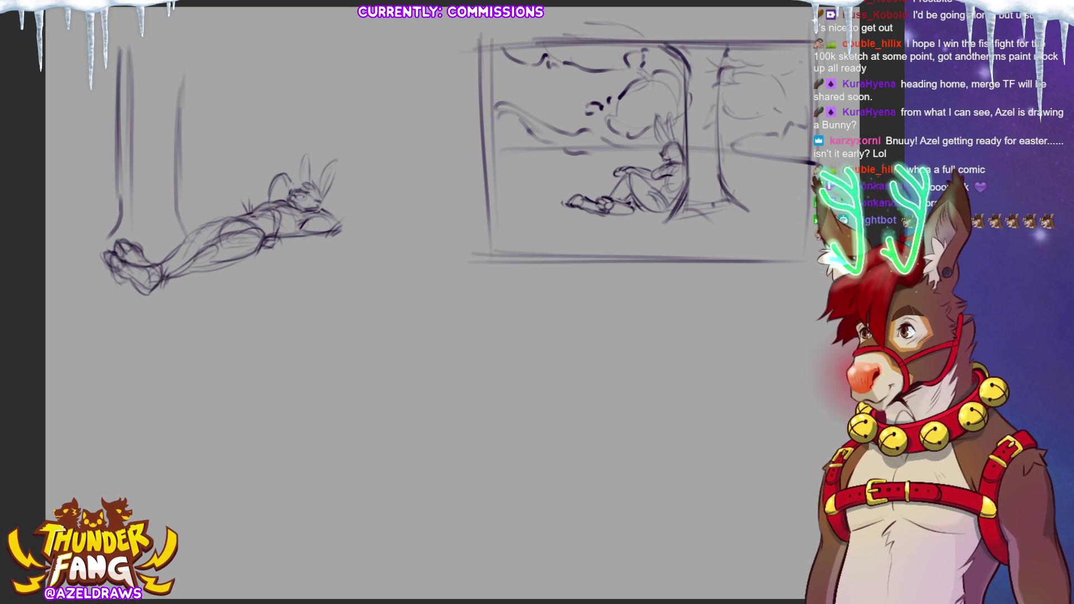
{"action": "key", "text": "ctrl+t"}
Move the bunny-and-trunk sketch down and to the right
{"action": "left_click_drag", "start_coordinate": [280, 276], "coordinate": [287, 323]}
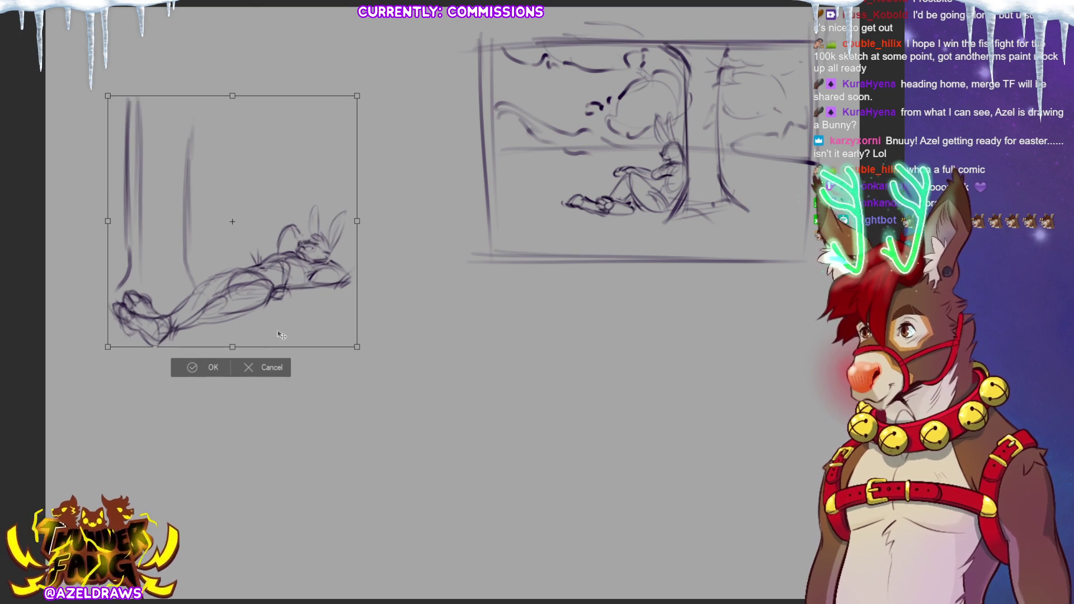
{"action": "mouse_move", "coordinate": [307, 271]}
{"action": "left_mouse_down"}
{"action": "mouse_move", "coordinate": [307, 300]}
{"action": "mouse_move", "coordinate": [338, 277]}
{"action": "mouse_move", "coordinate": [367, 288]}
{"action": "mouse_move", "coordinate": [356, 324]}
{"action": "left_mouse_up"}
{"action": "left_click", "coordinate": [252, 406]}
{"action": "key", "text": "ctrl+z"}
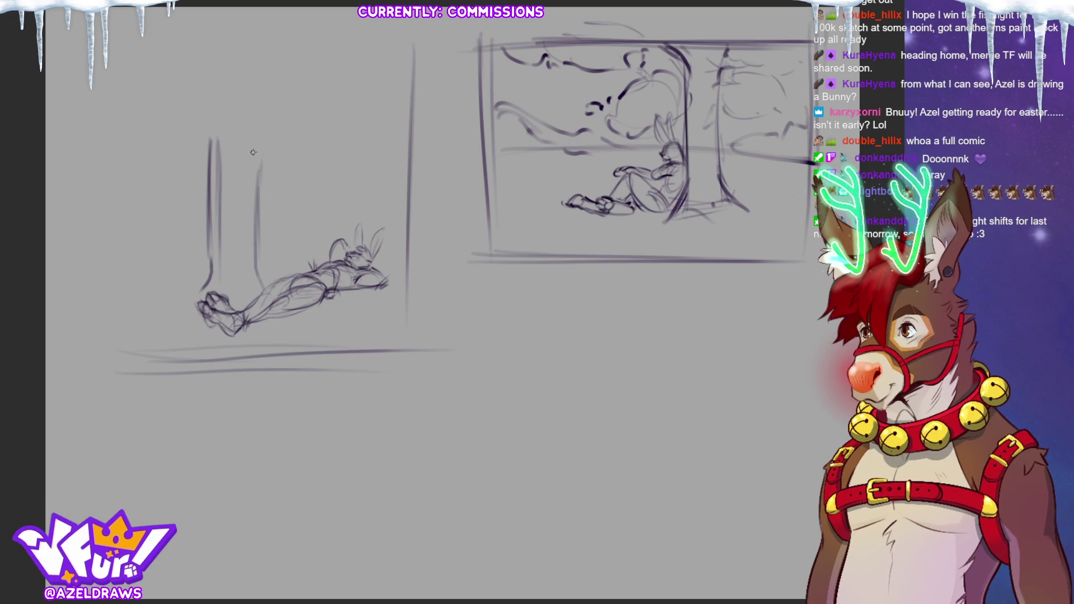
Extend the trunk lines upward and sketch branches at the top
{"action": "left_click_drag", "start_coordinate": [259, 179], "coordinate": [259, 74]}
{"action": "mouse_move", "coordinate": [209, 82]}
{"action": "left_mouse_down"}
{"action": "mouse_move", "coordinate": [211, 138]}
{"action": "mouse_move", "coordinate": [205, 43]}
{"action": "left_mouse_up"}
{"action": "mouse_move", "coordinate": [273, 128]}
{"action": "left_mouse_down"}
{"action": "mouse_move", "coordinate": [261, 149]}
{"action": "mouse_move", "coordinate": [275, 129]}
{"action": "left_mouse_up"}
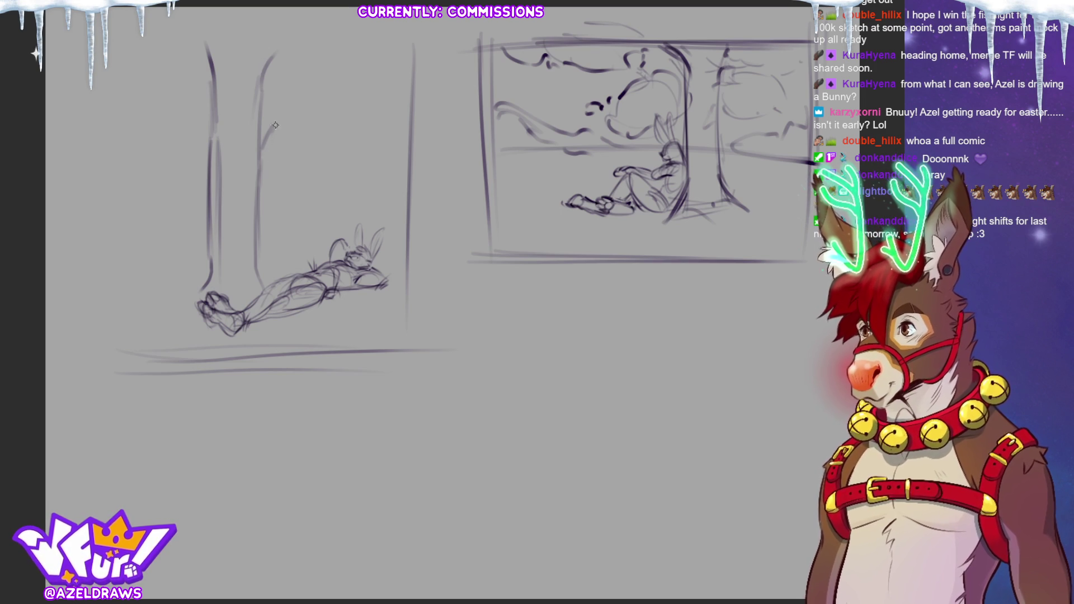
{"action": "mouse_move", "coordinate": [262, 64]}
{"action": "left_mouse_down"}
{"action": "mouse_move", "coordinate": [259, 48]}
{"action": "mouse_move", "coordinate": [259, 118]}
{"action": "left_mouse_up"}
{"action": "left_click_drag", "start_coordinate": [307, 53], "coordinate": [287, 74]}
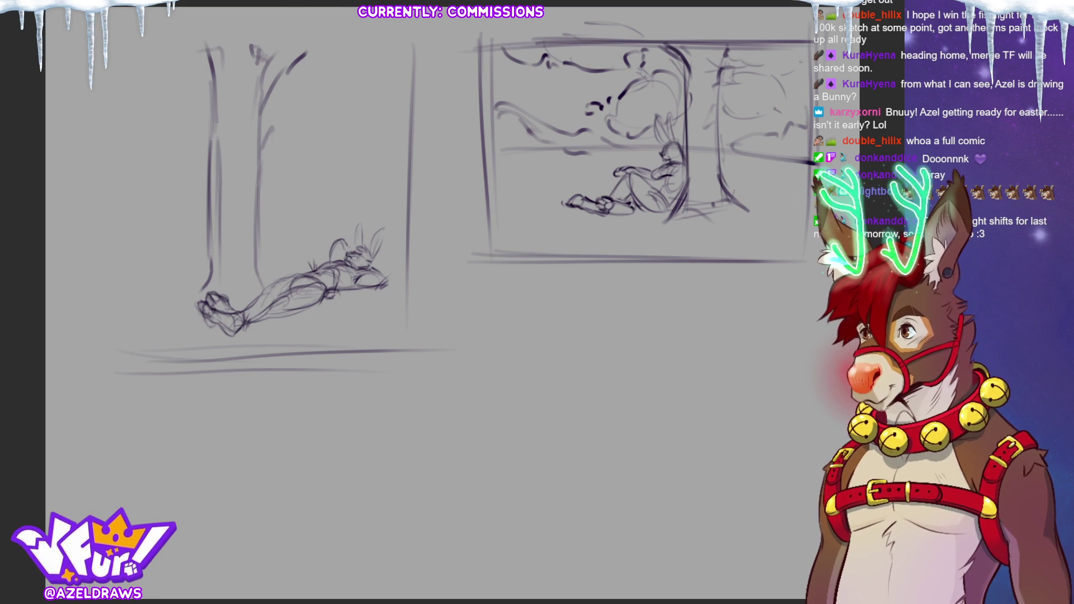
Shift the tree and bunny right and draw the panel's top, left, bottom and right borders
{"action": "key", "text": "ctrl+t"}
{"action": "left_click_drag", "start_coordinate": [416, 249], "coordinate": [447, 252]}
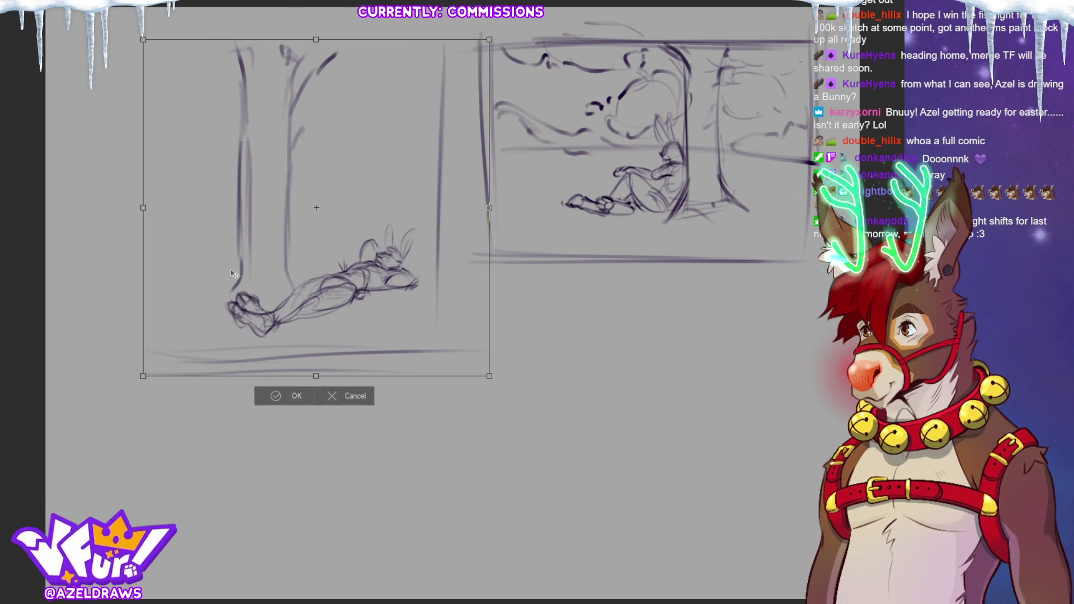
{"action": "left_click", "coordinate": [276, 396]}
{"action": "left_click_drag", "start_coordinate": [56, 54], "coordinate": [290, 53]}
{"action": "left_click_drag", "start_coordinate": [108, 52], "coordinate": [377, 52]}
{"action": "mouse_move", "coordinate": [52, 57]}
{"action": "left_mouse_down"}
{"action": "mouse_move", "coordinate": [58, 355]}
{"action": "mouse_move", "coordinate": [309, 352]}
{"action": "left_mouse_up"}
{"action": "left_click_drag", "start_coordinate": [45, 372], "coordinate": [443, 357]}
{"action": "left_click_drag", "start_coordinate": [418, 27], "coordinate": [437, 215]}
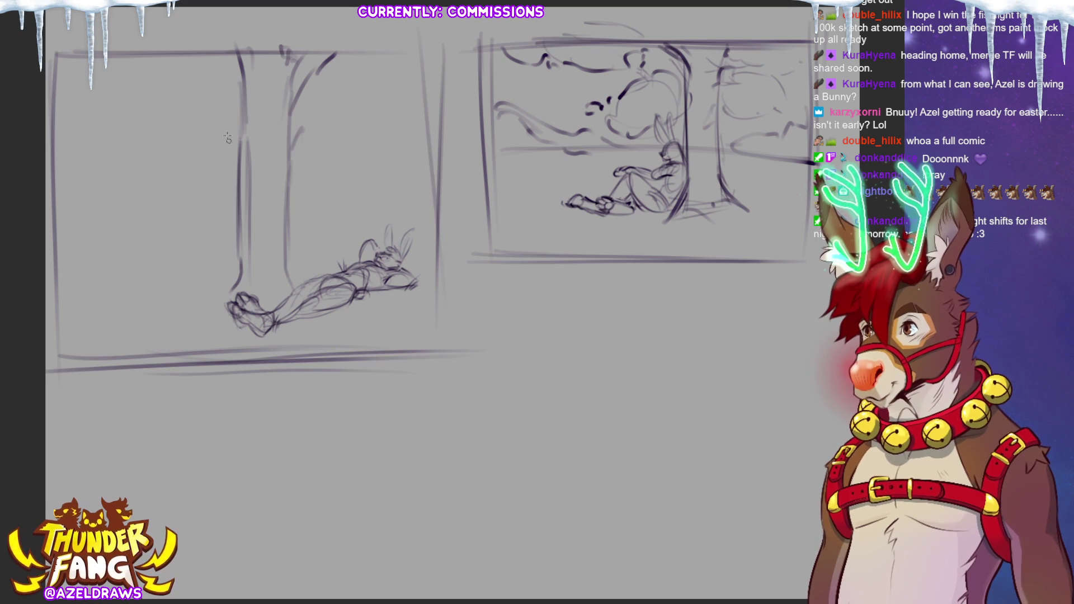
Scale the left panel down and move it up-left
{"action": "key", "text": "ctrl+t"}
{"action": "left_click_drag", "start_coordinate": [48, 25], "coordinate": [79, 73]}
{"action": "left_click_drag", "start_coordinate": [292, 286], "coordinate": [269, 178]}
{"action": "left_click_drag", "start_coordinate": [263, 288], "coordinate": [263, 295]}
{"action": "key", "text": "Return"}
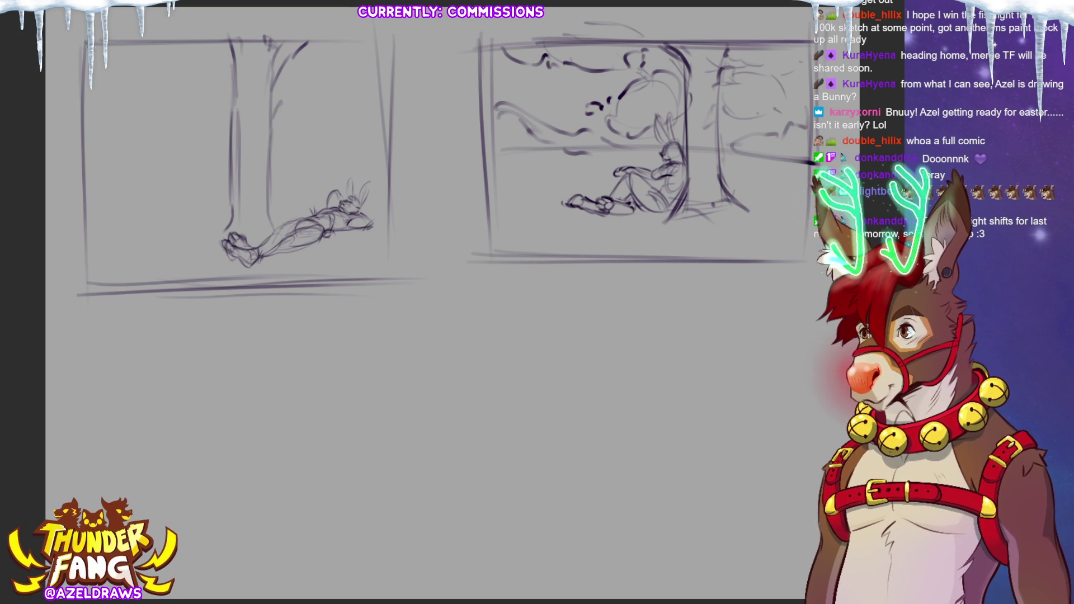
Add canopy and cloud strokes along the top, then lasso the bunny, moving and tilting it
{"action": "mouse_move", "coordinate": [95, 56]}
{"action": "left_mouse_down"}
{"action": "mouse_move", "coordinate": [121, 84]}
{"action": "mouse_move", "coordinate": [212, 49]}
{"action": "mouse_move", "coordinate": [179, 78]}
{"action": "mouse_move", "coordinate": [201, 100]}
{"action": "left_mouse_up"}
{"action": "mouse_move", "coordinate": [232, 49]}
{"action": "left_mouse_down"}
{"action": "mouse_move", "coordinate": [239, 110]}
{"action": "mouse_move", "coordinate": [303, 52]}
{"action": "left_mouse_up"}
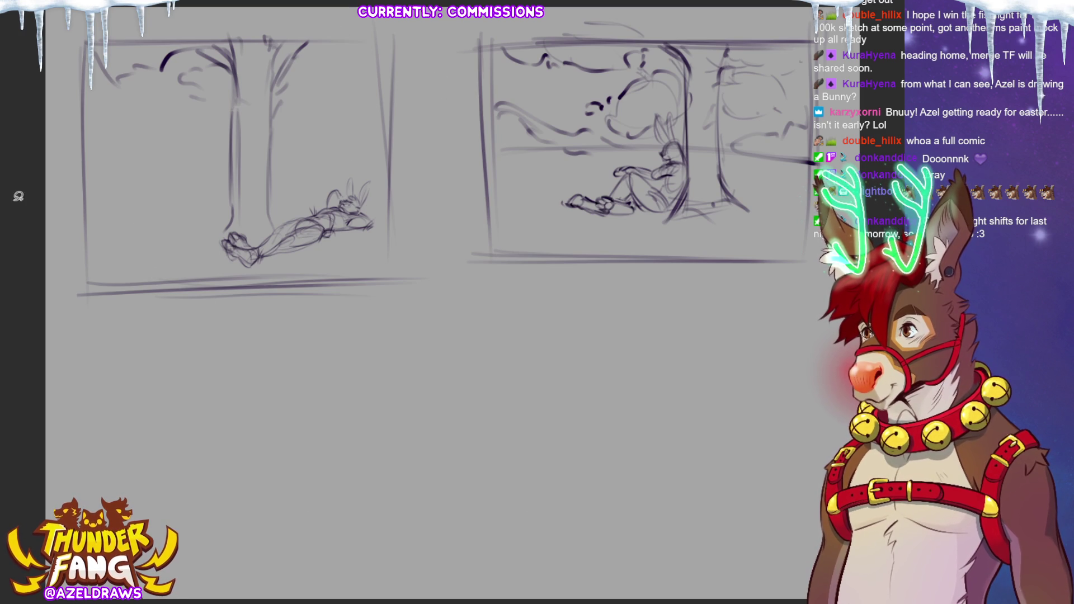
{"action": "mouse_move", "coordinate": [268, 225]}
{"action": "left_mouse_down"}
{"action": "mouse_move", "coordinate": [238, 227]}
{"action": "mouse_move", "coordinate": [234, 270]}
{"action": "mouse_move", "coordinate": [335, 251]}
{"action": "mouse_move", "coordinate": [378, 164]}
{"action": "mouse_move", "coordinate": [283, 219]}
{"action": "mouse_move", "coordinate": [292, 256]}
{"action": "mouse_move", "coordinate": [301, 252]}
{"action": "left_mouse_up"}
{"action": "left_click", "coordinate": [376, 297]}
{"action": "left_click_drag", "start_coordinate": [374, 246], "coordinate": [376, 235]}
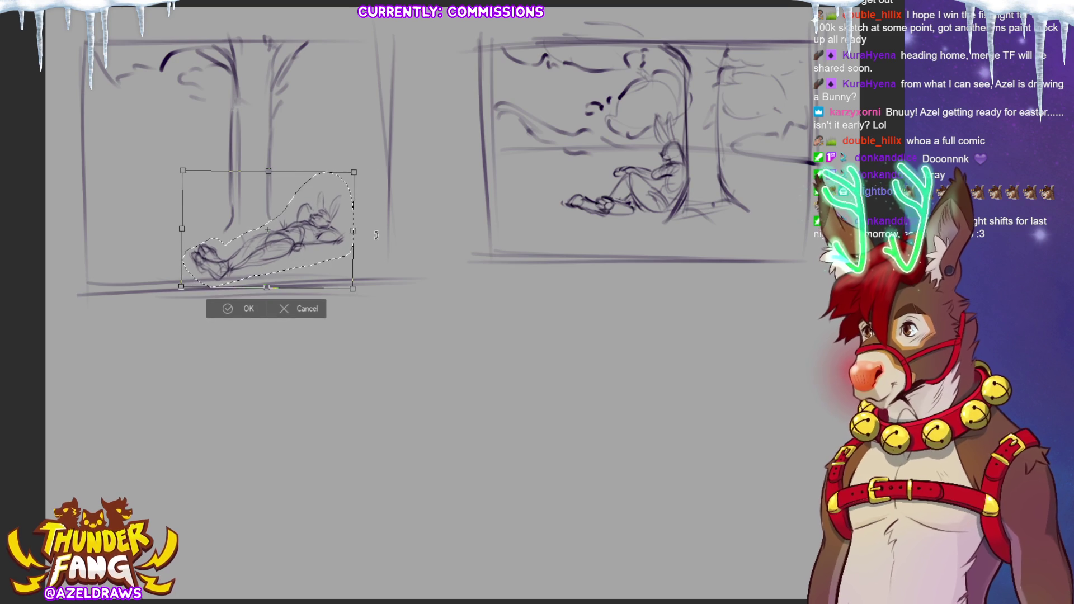
Apply the bunny's tilt, then lasso the treetop, shift it right and stretch its right side
{"action": "left_click", "coordinate": [236, 311]}
{"action": "key", "text": "ctrl+d"}
{"action": "mouse_move", "coordinate": [217, 221]}
{"action": "left_mouse_down"}
{"action": "mouse_move", "coordinate": [224, 240]}
{"action": "mouse_move", "coordinate": [297, 154]}
{"action": "mouse_move", "coordinate": [318, 45]}
{"action": "mouse_move", "coordinate": [215, 38]}
{"action": "mouse_move", "coordinate": [109, 49]}
{"action": "mouse_move", "coordinate": [126, 199]}
{"action": "left_mouse_up"}
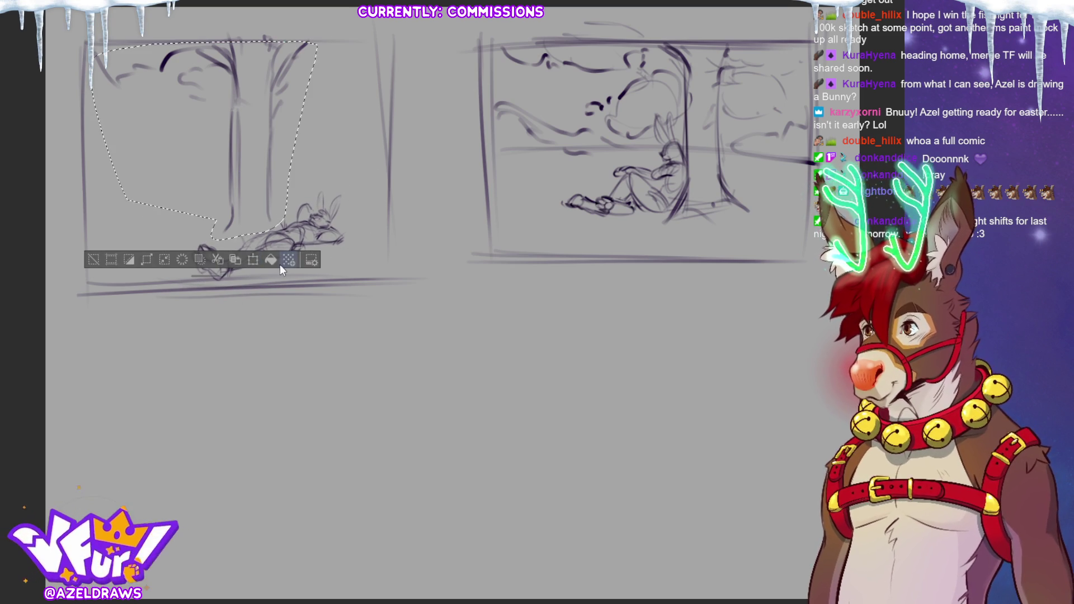
{"action": "left_click", "coordinate": [253, 260]}
{"action": "left_click_drag", "start_coordinate": [185, 142], "coordinate": [205, 138]}
{"action": "left_click_drag", "start_coordinate": [316, 139], "coordinate": [310, 201]}
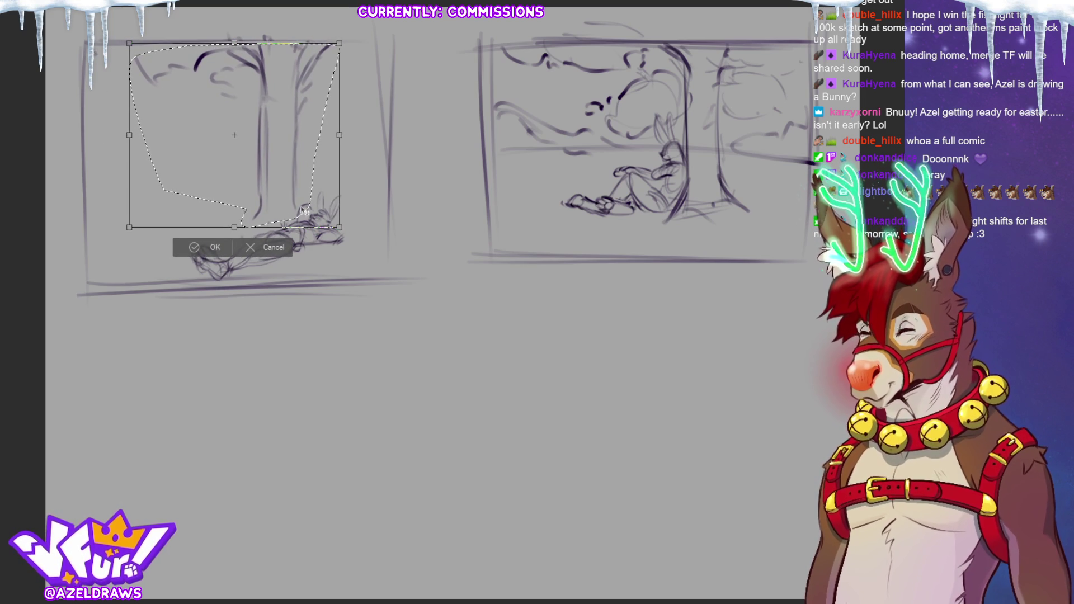
{"action": "left_click", "coordinate": [187, 252]}
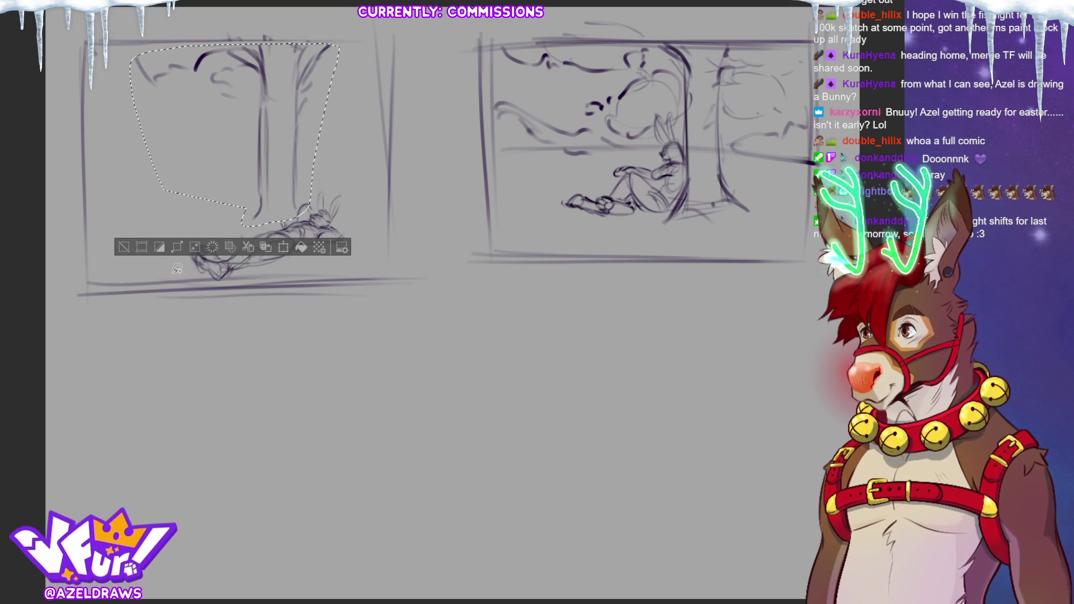
{"action": "left_click", "coordinate": [124, 247]}
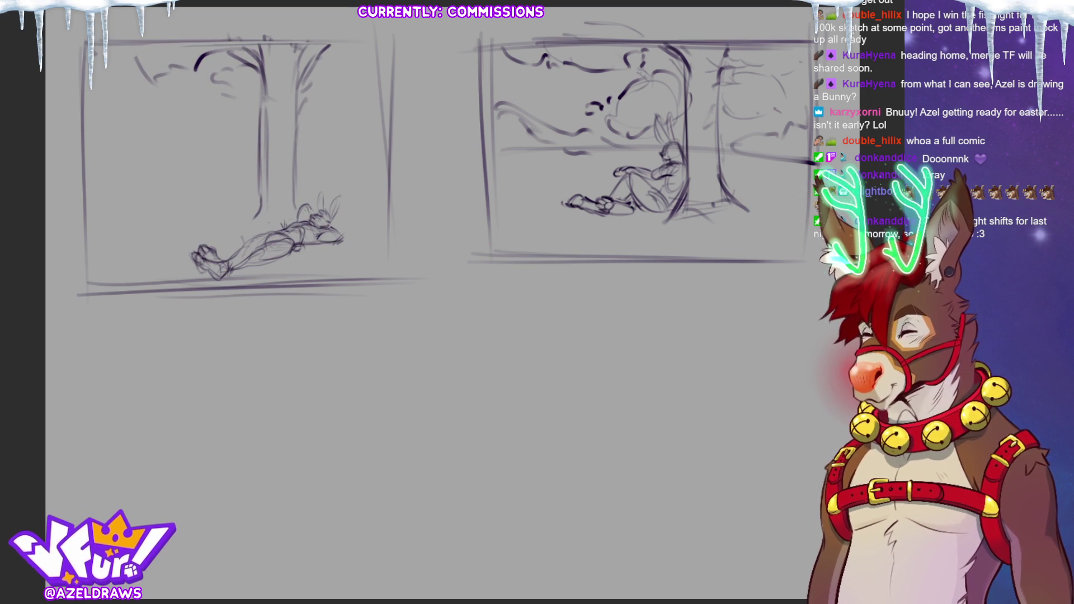
Darken the trunk base, sketch a ground line and draw a horizon across the panel
{"action": "mouse_move", "coordinate": [295, 222]}
{"action": "left_mouse_down"}
{"action": "mouse_move", "coordinate": [242, 218]}
{"action": "mouse_move", "coordinate": [235, 234]}
{"action": "mouse_move", "coordinate": [286, 213]}
{"action": "mouse_move", "coordinate": [260, 213]}
{"action": "left_mouse_up"}
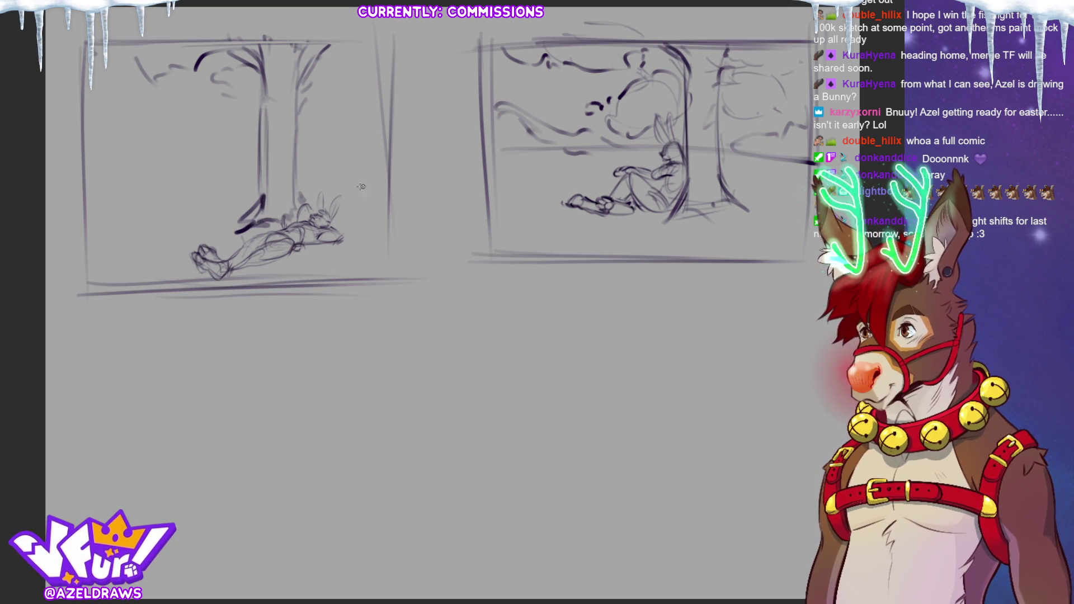
{"action": "mouse_move", "coordinate": [132, 213]}
{"action": "left_mouse_down"}
{"action": "mouse_move", "coordinate": [224, 188]}
{"action": "mouse_move", "coordinate": [356, 185]}
{"action": "mouse_move", "coordinate": [247, 196]}
{"action": "mouse_move", "coordinate": [154, 227]}
{"action": "left_mouse_up"}
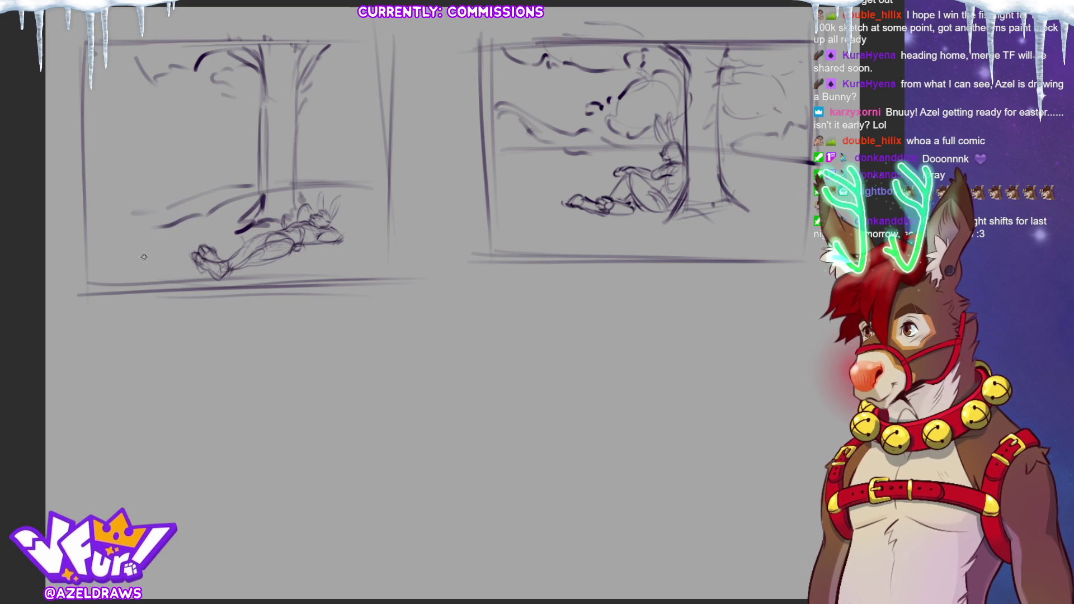
{"action": "left_click_drag", "start_coordinate": [101, 157], "coordinate": [254, 157]}
{"action": "left_click_drag", "start_coordinate": [158, 168], "coordinate": [386, 171]}
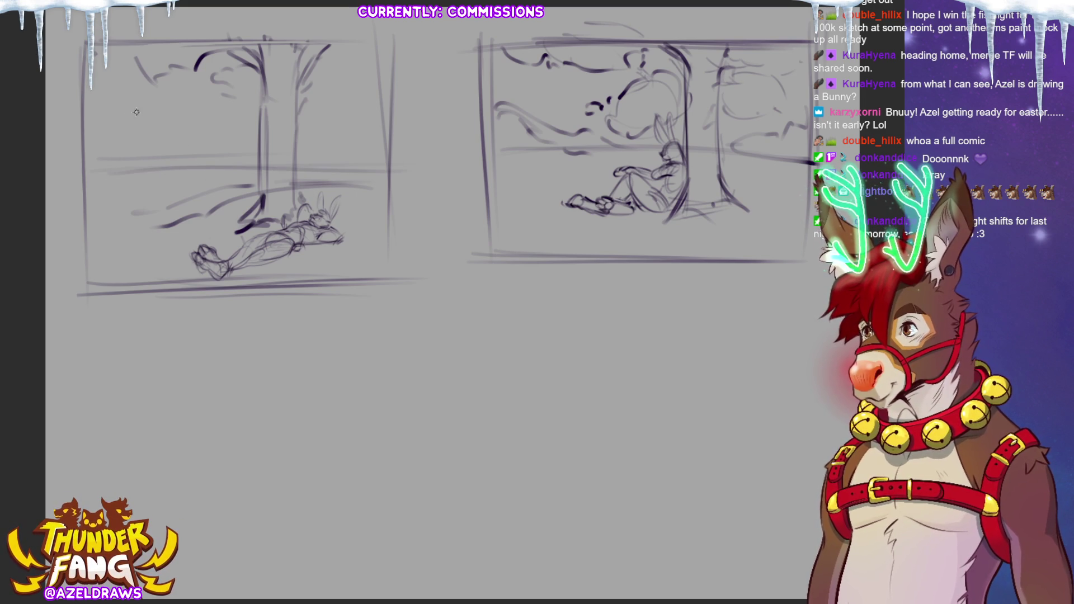
Add wavy foliage and background lines right of the trunk, undoing two vertical strokes
{"action": "mouse_move", "coordinate": [362, 91]}
{"action": "left_mouse_down"}
{"action": "mouse_move", "coordinate": [333, 124]}
{"action": "mouse_move", "coordinate": [299, 131]}
{"action": "mouse_move", "coordinate": [352, 99]}
{"action": "left_mouse_up"}
{"action": "mouse_move", "coordinate": [284, 125]}
{"action": "left_mouse_down"}
{"action": "mouse_move", "coordinate": [231, 136]}
{"action": "mouse_move", "coordinate": [249, 163]}
{"action": "mouse_move", "coordinate": [363, 160]}
{"action": "mouse_move", "coordinate": [362, 184]}
{"action": "mouse_move", "coordinate": [341, 168]}
{"action": "left_mouse_up"}
{"action": "left_click_drag", "start_coordinate": [226, 158], "coordinate": [237, 166]}
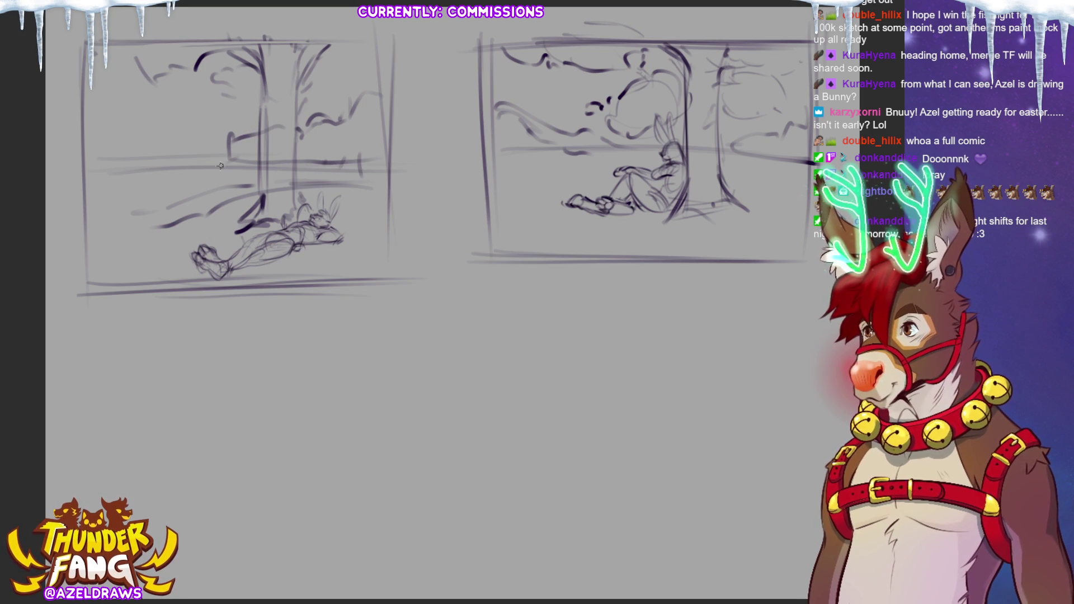
{"action": "left_click_drag", "start_coordinate": [345, 112], "coordinate": [381, 118]}
{"action": "mouse_move", "coordinate": [193, 141]}
{"action": "left_mouse_down"}
{"action": "mouse_move", "coordinate": [179, 142]}
{"action": "mouse_move", "coordinate": [145, 193]}
{"action": "left_mouse_up"}
{"action": "left_click_drag", "start_coordinate": [152, 128], "coordinate": [154, 174]}
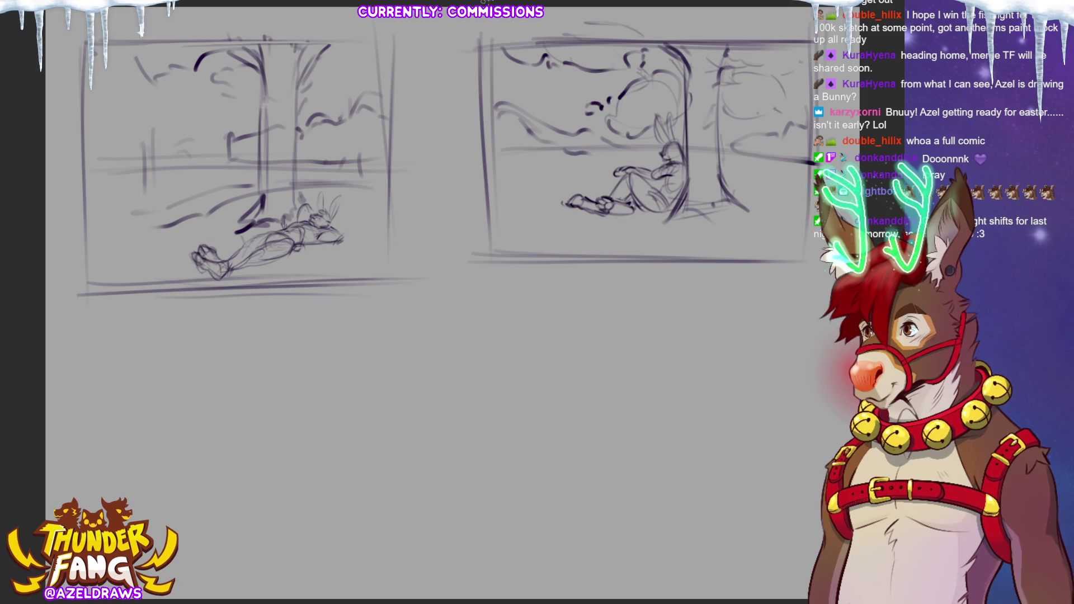
{"action": "key", "text": "ctrl+z"}
{"action": "key", "text": "ctrl+z"}
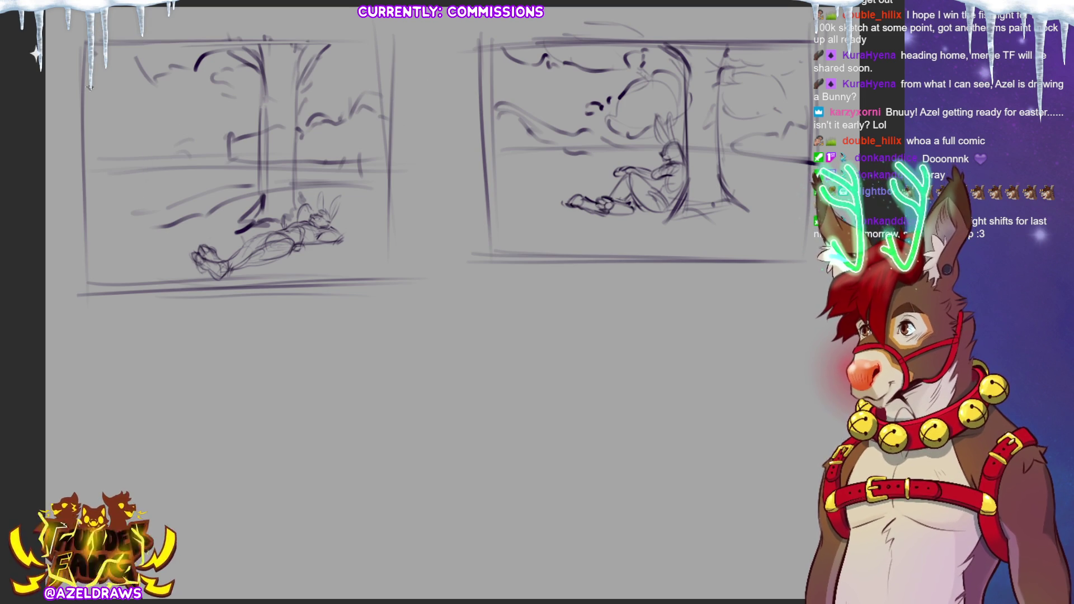
Sketch foliage arcs and short ground lines on the panel's left side
{"action": "left_click_drag", "start_coordinate": [101, 92], "coordinate": [144, 115]}
{"action": "left_click_drag", "start_coordinate": [94, 163], "coordinate": [125, 167]}
{"action": "mouse_move", "coordinate": [132, 115]}
{"action": "left_mouse_down"}
{"action": "mouse_move", "coordinate": [152, 128]}
{"action": "mouse_move", "coordinate": [206, 120]}
{"action": "left_mouse_up"}
{"action": "left_click_drag", "start_coordinate": [135, 159], "coordinate": [186, 160]}
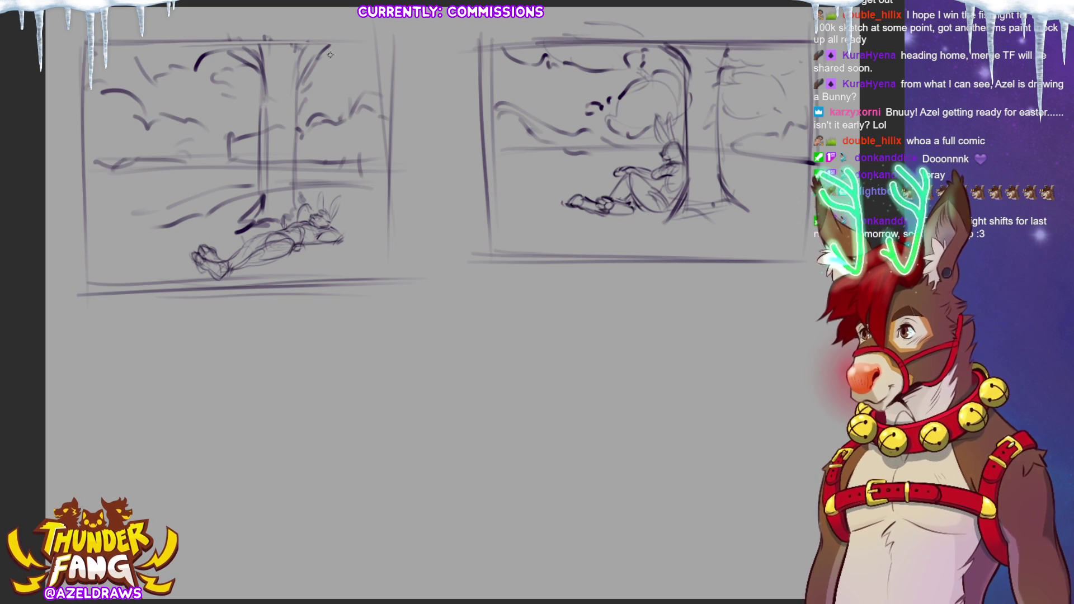
{"action": "left_click_drag", "start_coordinate": [160, 225], "coordinate": [126, 222]}
Draw an oval shadow ellipse around the lying bunny
{"action": "left_click_drag", "start_coordinate": [294, 190], "coordinate": [168, 251]}
{"action": "left_click_drag", "start_coordinate": [376, 196], "coordinate": [196, 213]}
{"action": "left_click_drag", "start_coordinate": [137, 235], "coordinate": [375, 246]}
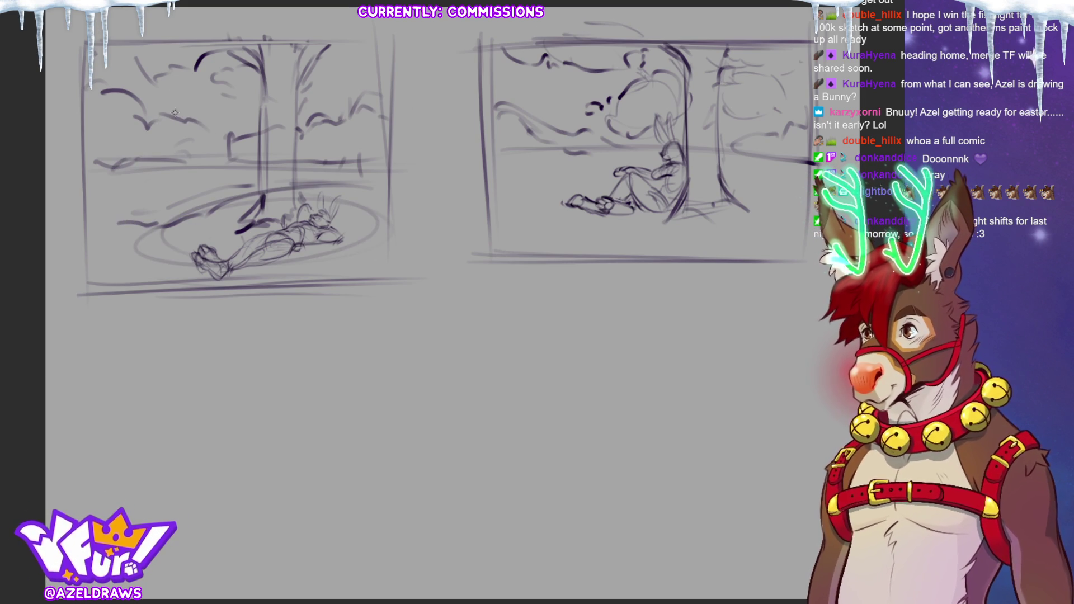
Add dark canopy strokes, upper-right branches, a darker trunk and the bunny's back
{"action": "mouse_move", "coordinate": [108, 56]}
{"action": "left_mouse_down"}
{"action": "mouse_move", "coordinate": [156, 62]}
{"action": "mouse_move", "coordinate": [159, 78]}
{"action": "mouse_move", "coordinate": [178, 73]}
{"action": "mouse_move", "coordinate": [218, 102]}
{"action": "left_mouse_up"}
{"action": "mouse_move", "coordinate": [99, 40]}
{"action": "left_mouse_down"}
{"action": "mouse_move", "coordinate": [233, 109]}
{"action": "mouse_move", "coordinate": [256, 110]}
{"action": "mouse_move", "coordinate": [265, 148]}
{"action": "mouse_move", "coordinate": [307, 138]}
{"action": "mouse_move", "coordinate": [304, 195]}
{"action": "mouse_move", "coordinate": [325, 76]}
{"action": "mouse_move", "coordinate": [361, 39]}
{"action": "left_mouse_up"}
{"action": "mouse_move", "coordinate": [315, 84]}
{"action": "left_mouse_down"}
{"action": "mouse_move", "coordinate": [331, 101]}
{"action": "mouse_move", "coordinate": [350, 68]}
{"action": "mouse_move", "coordinate": [386, 84]}
{"action": "mouse_move", "coordinate": [395, 60]}
{"action": "left_mouse_up"}
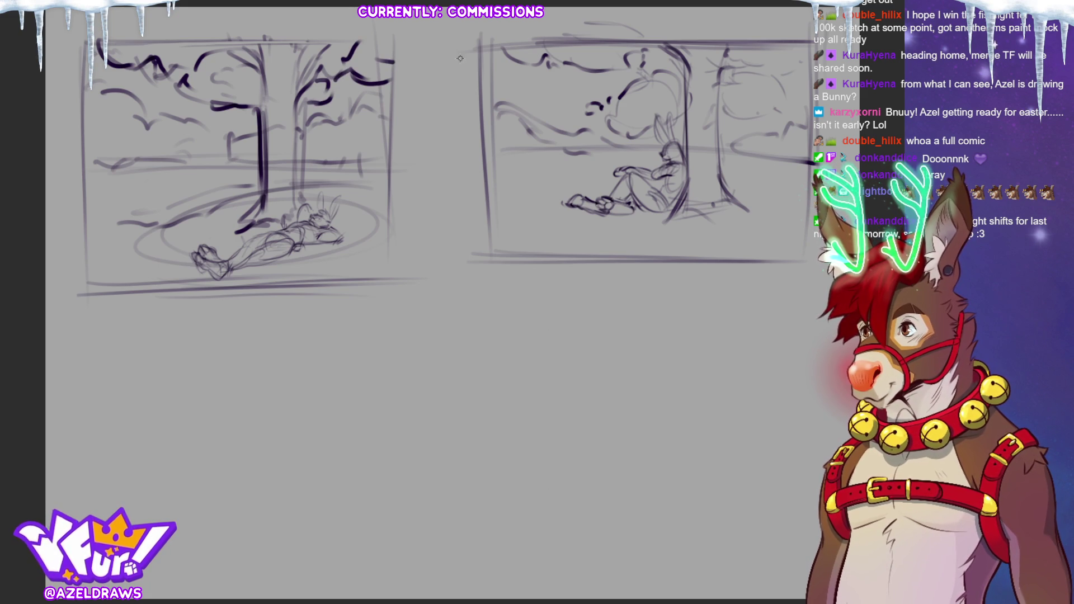
{"action": "left_click_drag", "start_coordinate": [291, 115], "coordinate": [294, 202]}
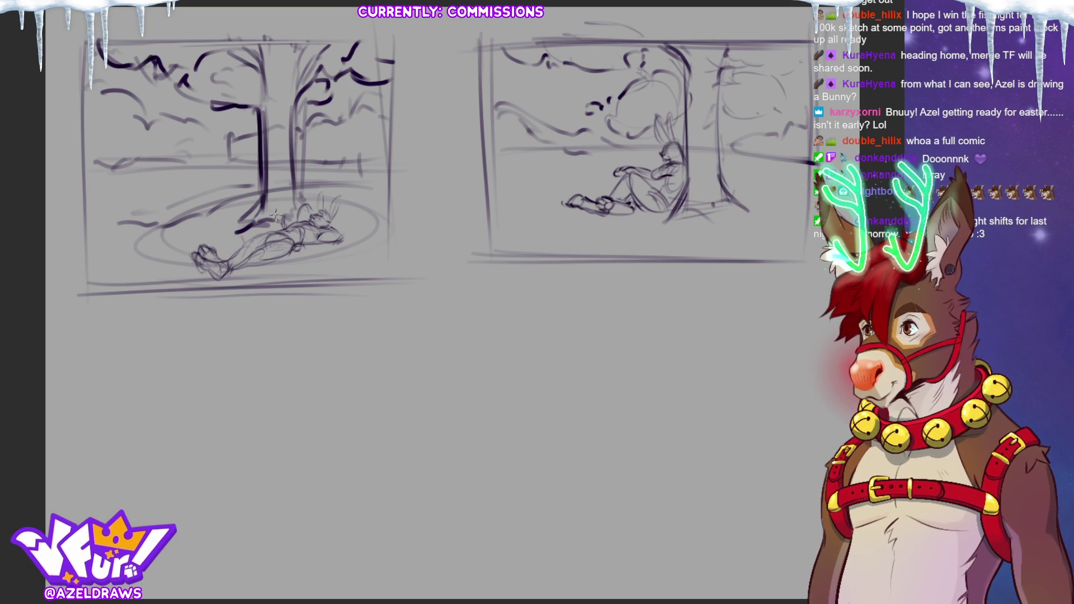
{"action": "mouse_move", "coordinate": [309, 205]}
{"action": "left_mouse_down"}
{"action": "mouse_move", "coordinate": [242, 246]}
{"action": "mouse_move", "coordinate": [329, 241]}
{"action": "left_mouse_up"}
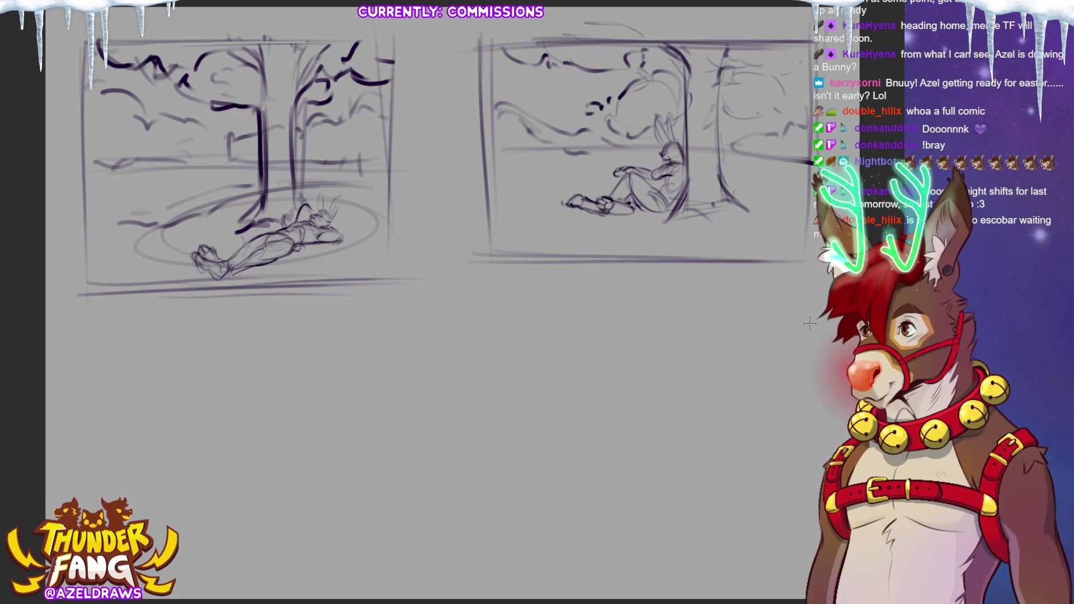
{"action": "key", "text": "ctrl+t"}
Move the left panel up-left and label the two panels with circled A and B
{"action": "left_click_drag", "start_coordinate": [299, 238], "coordinate": [278, 231]}
{"action": "left_click", "coordinate": [201, 314]}
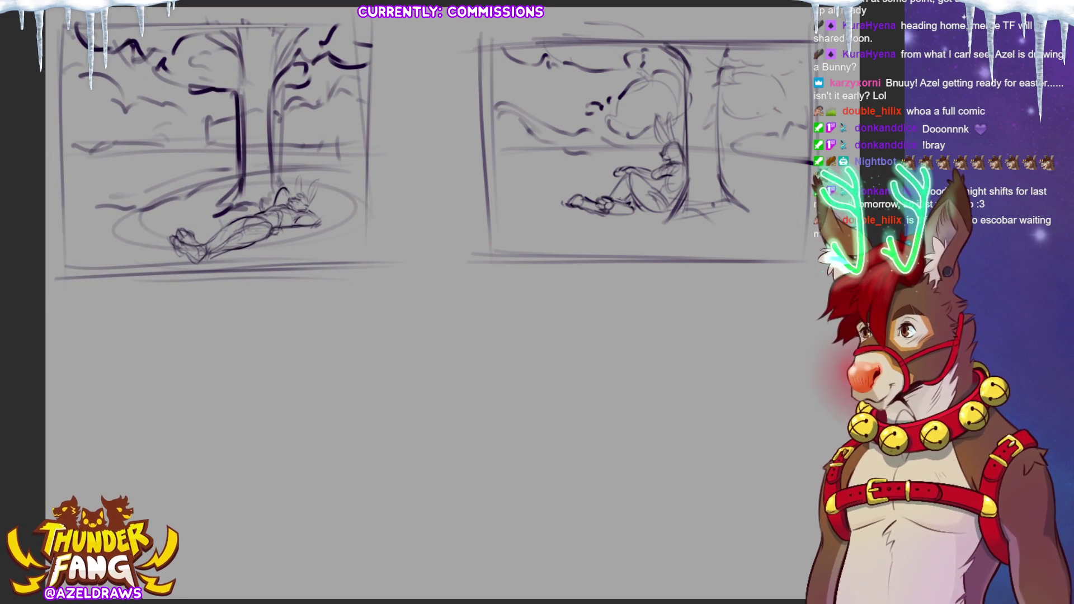
{"action": "left_click_drag", "start_coordinate": [75, 293], "coordinate": [79, 300]}
{"action": "left_click_drag", "start_coordinate": [65, 293], "coordinate": [84, 284]}
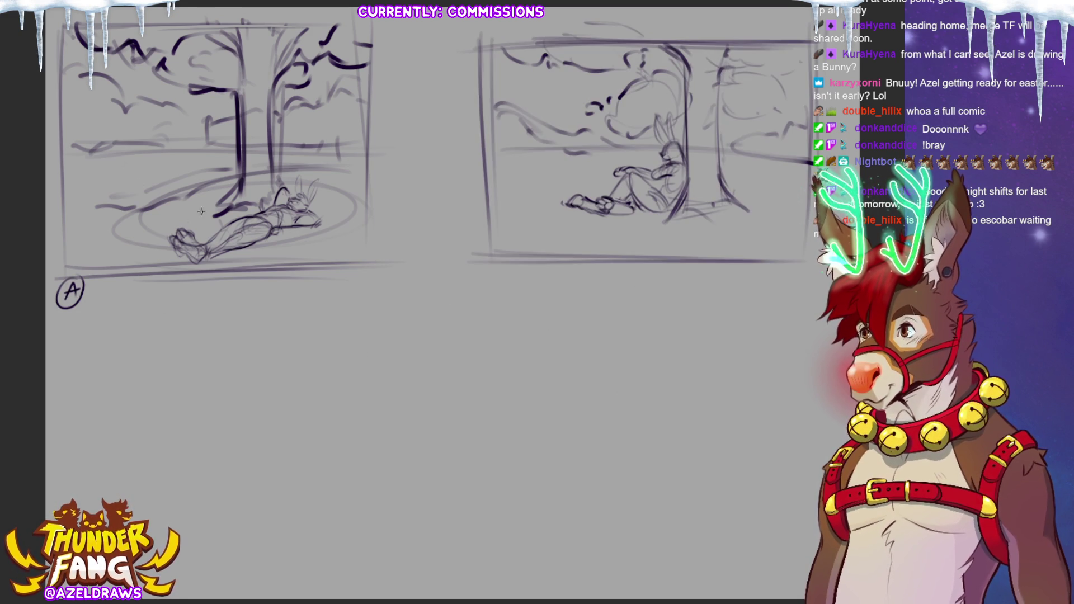
{"action": "mouse_move", "coordinate": [496, 261]}
{"action": "left_mouse_down"}
{"action": "mouse_move", "coordinate": [485, 292]}
{"action": "mouse_move", "coordinate": [502, 272]}
{"action": "left_mouse_up"}
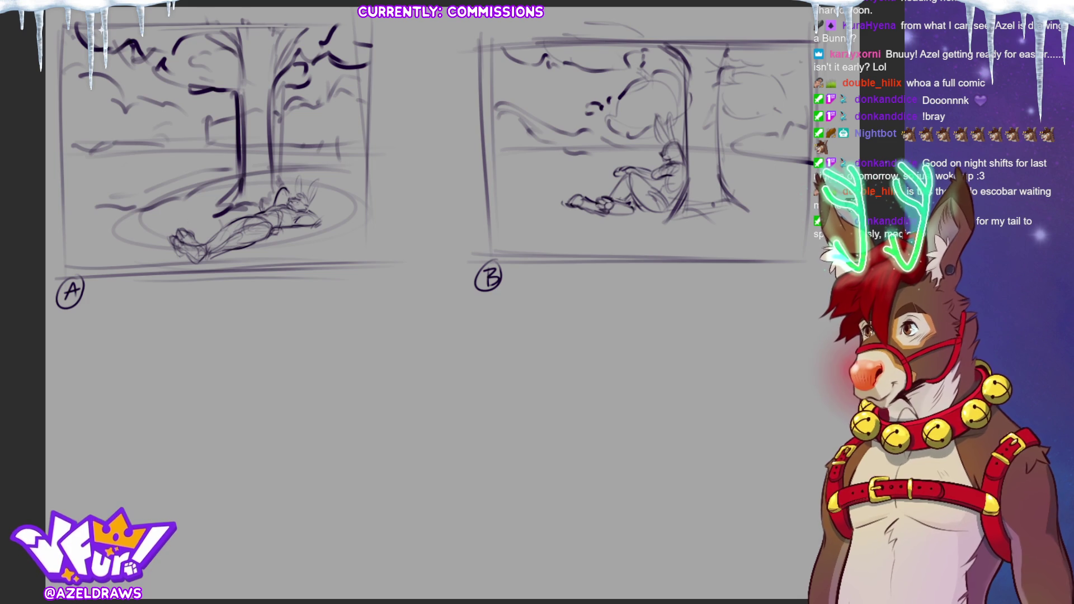
{"action": "scroll", "coordinate": [765, 145], "scroll_direction": "down", "scroll_amount": 2}
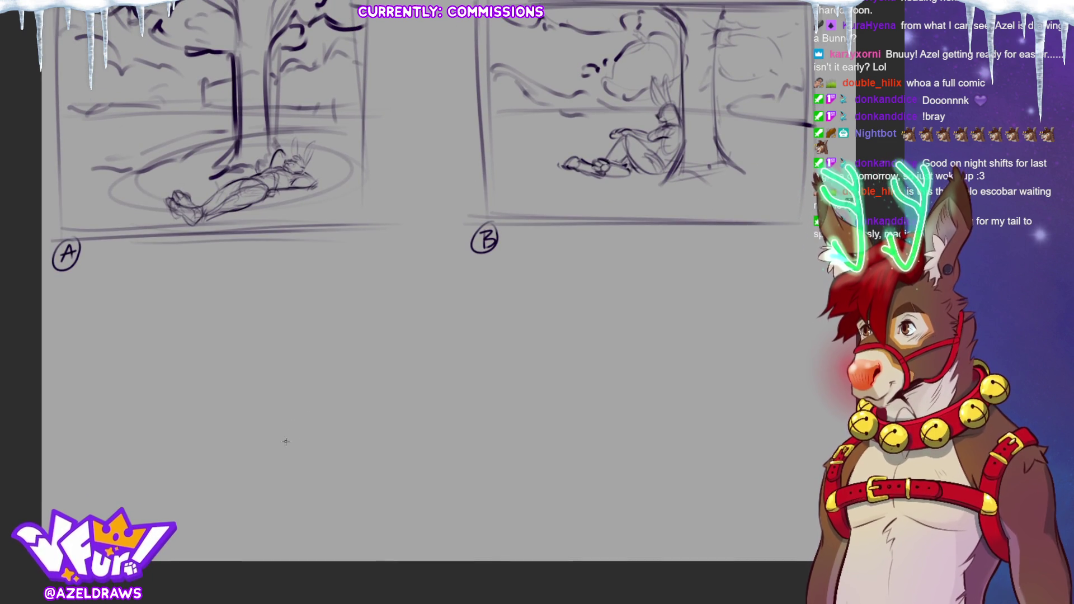
Sketch a new panel frame below panel A, then undo its strokes
{"action": "mouse_move", "coordinate": [73, 284]}
{"action": "left_mouse_down"}
{"action": "mouse_move", "coordinate": [392, 285]}
{"action": "mouse_move", "coordinate": [424, 270]}
{"action": "left_mouse_up"}
{"action": "left_click_drag", "start_coordinate": [392, 305], "coordinate": [401, 532]}
{"action": "left_click_drag", "start_coordinate": [392, 264], "coordinate": [385, 473]}
{"action": "left_click_drag", "start_coordinate": [49, 269], "coordinate": [57, 453]}
{"action": "left_click_drag", "start_coordinate": [168, 519], "coordinate": [313, 511]}
{"action": "left_click_drag", "start_coordinate": [179, 533], "coordinate": [414, 516]}
{"action": "left_click_drag", "start_coordinate": [56, 271], "coordinate": [66, 483]}
{"action": "key", "text": "ctrl+z"}
{"action": "key", "text": "ctrl+z"}
{"action": "key", "text": "ctrl+z"}
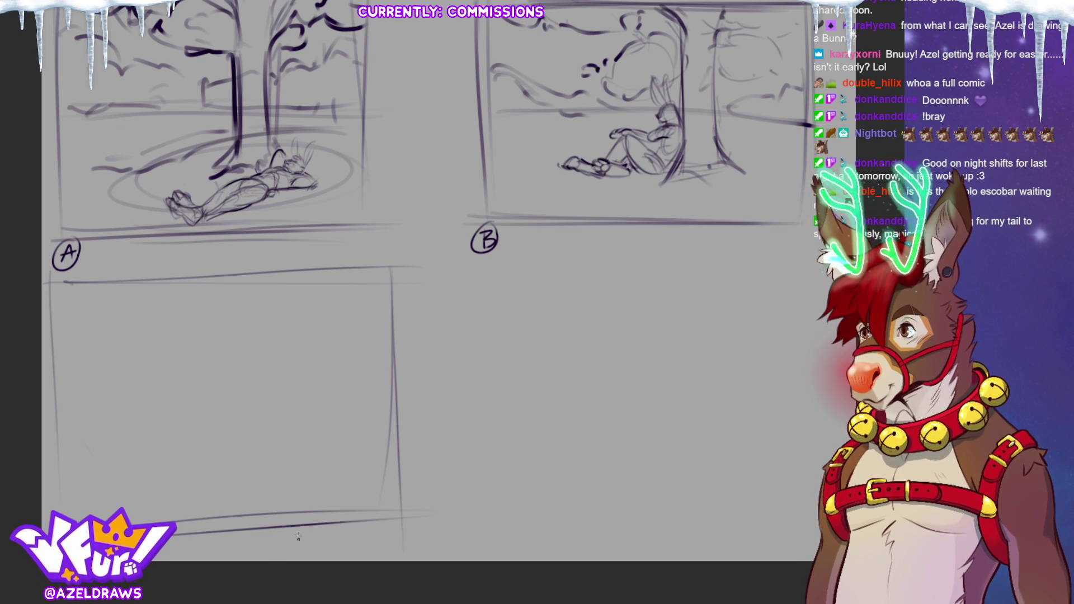
{"action": "key", "text": "ctrl+z"}
{"action": "key", "text": "ctrl+z"}
{"action": "key", "text": "ctrl+z"}
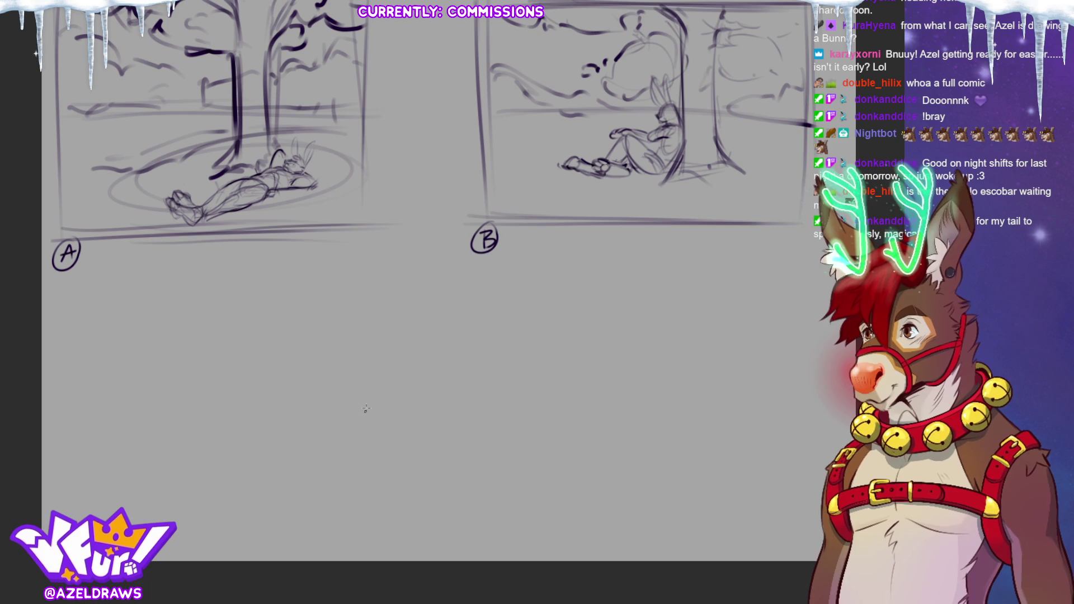
Rough in the bench's box-shaped backrest, left armrest and seat
{"action": "mouse_move", "coordinate": [338, 425]}
{"action": "left_mouse_down"}
{"action": "mouse_move", "coordinate": [354, 371]}
{"action": "mouse_move", "coordinate": [340, 416]}
{"action": "left_mouse_up"}
{"action": "left_click_drag", "start_coordinate": [360, 367], "coordinate": [335, 413]}
{"action": "mouse_move", "coordinate": [278, 388]}
{"action": "left_mouse_down"}
{"action": "mouse_move", "coordinate": [335, 413]}
{"action": "mouse_move", "coordinate": [280, 393]}
{"action": "left_mouse_up"}
{"action": "mouse_move", "coordinate": [292, 354]}
{"action": "left_mouse_down"}
{"action": "mouse_move", "coordinate": [364, 364]}
{"action": "mouse_move", "coordinate": [339, 415]}
{"action": "left_mouse_up"}
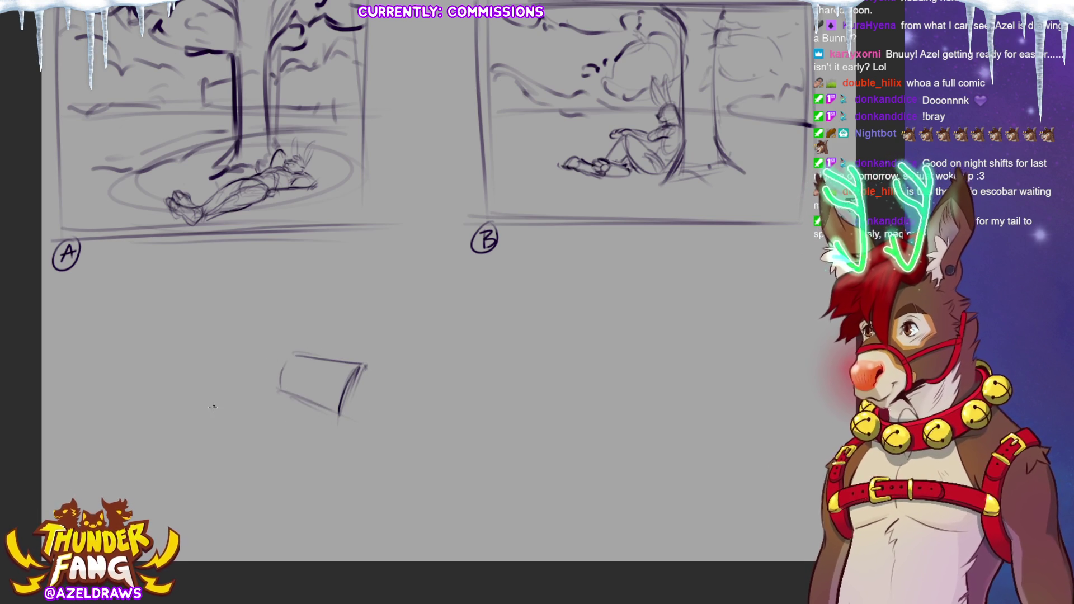
{"action": "mouse_move", "coordinate": [243, 390]}
{"action": "left_mouse_down"}
{"action": "mouse_move", "coordinate": [269, 390]}
{"action": "mouse_move", "coordinate": [253, 391]}
{"action": "left_mouse_up"}
{"action": "mouse_move", "coordinate": [343, 397]}
{"action": "left_mouse_down"}
{"action": "mouse_move", "coordinate": [305, 401]}
{"action": "mouse_move", "coordinate": [310, 417]}
{"action": "mouse_move", "coordinate": [302, 396]}
{"action": "mouse_move", "coordinate": [336, 401]}
{"action": "mouse_move", "coordinate": [340, 415]}
{"action": "left_mouse_up"}
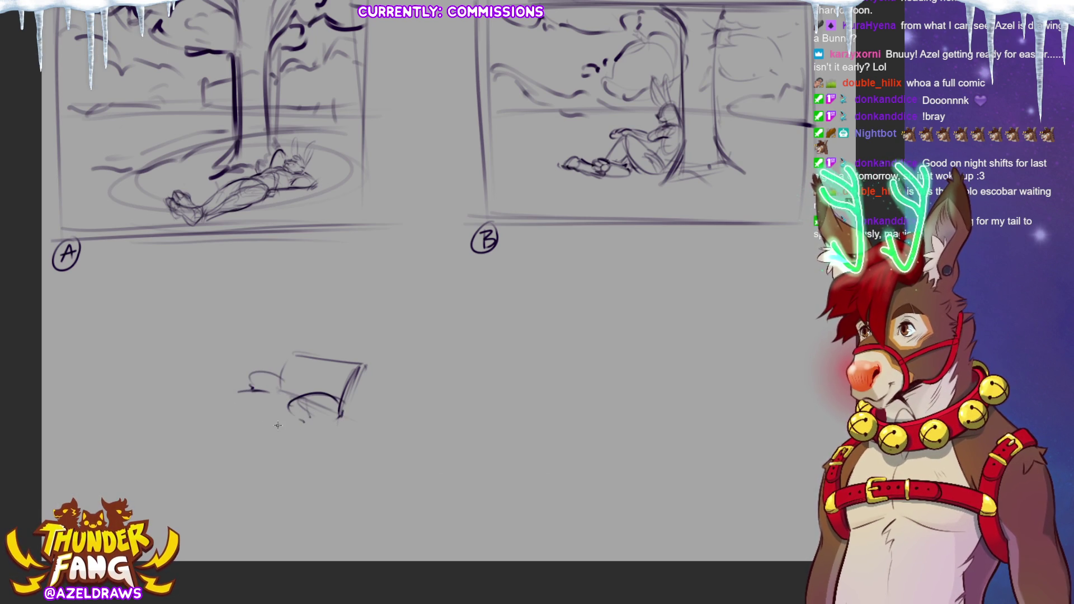
{"action": "mouse_move", "coordinate": [230, 395]}
{"action": "left_mouse_down"}
{"action": "mouse_move", "coordinate": [303, 428]}
{"action": "mouse_move", "coordinate": [339, 423]}
{"action": "left_mouse_up"}
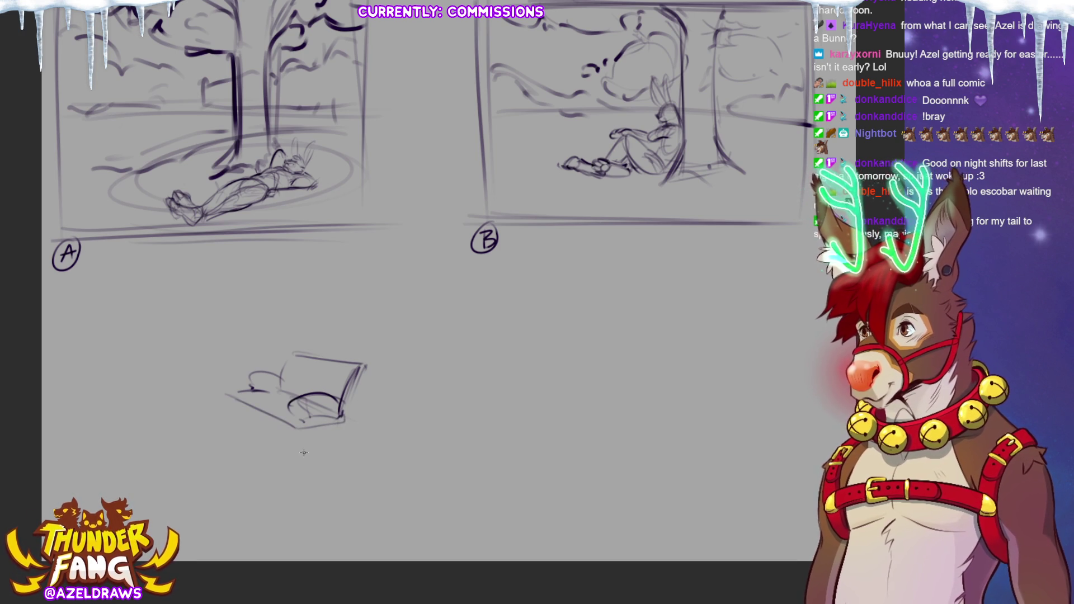
Add bench legs, seat underside and darker edges, undoing the stray dark seat stroke
{"action": "mouse_move", "coordinate": [310, 427]}
{"action": "left_mouse_down"}
{"action": "mouse_move", "coordinate": [300, 450]}
{"action": "mouse_move", "coordinate": [340, 421]}
{"action": "mouse_move", "coordinate": [347, 448]}
{"action": "mouse_move", "coordinate": [331, 433]}
{"action": "left_mouse_up"}
{"action": "mouse_move", "coordinate": [244, 399]}
{"action": "left_mouse_down"}
{"action": "mouse_move", "coordinate": [237, 427]}
{"action": "mouse_move", "coordinate": [295, 416]}
{"action": "mouse_move", "coordinate": [314, 391]}
{"action": "left_mouse_up"}
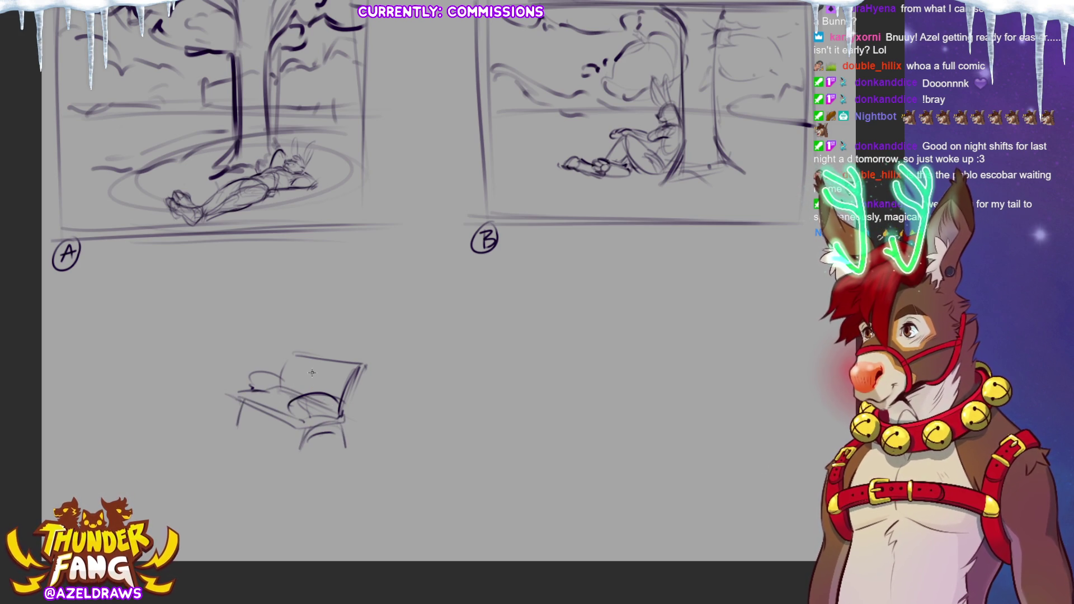
{"action": "mouse_move", "coordinate": [362, 367]}
{"action": "left_mouse_down"}
{"action": "mouse_move", "coordinate": [339, 403]}
{"action": "mouse_move", "coordinate": [290, 421]}
{"action": "left_mouse_up"}
{"action": "left_click_drag", "start_coordinate": [274, 379], "coordinate": [233, 387]}
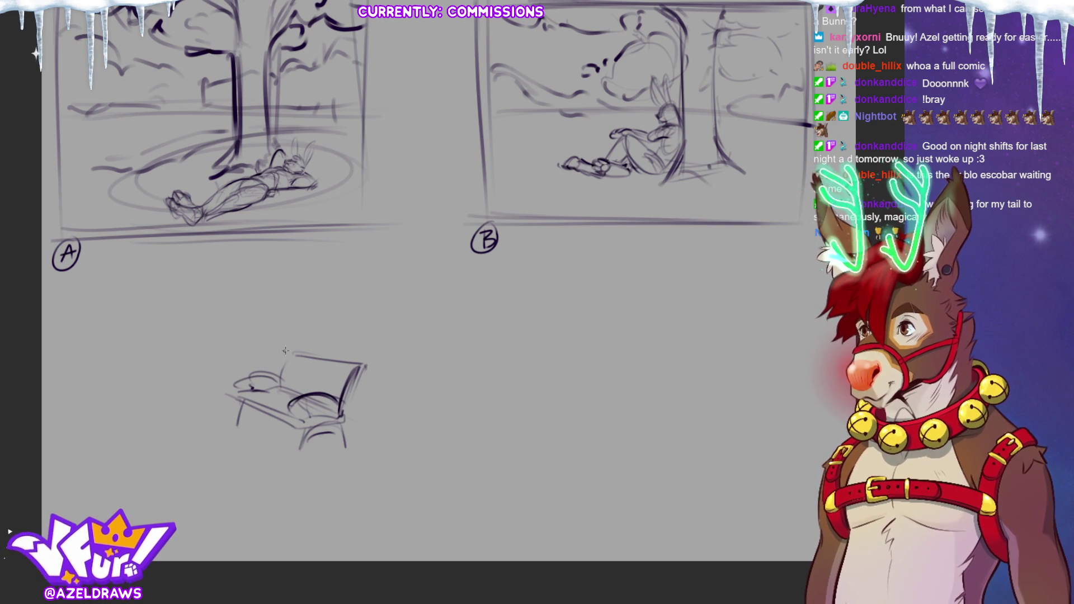
{"action": "key", "text": "ctrl+z"}
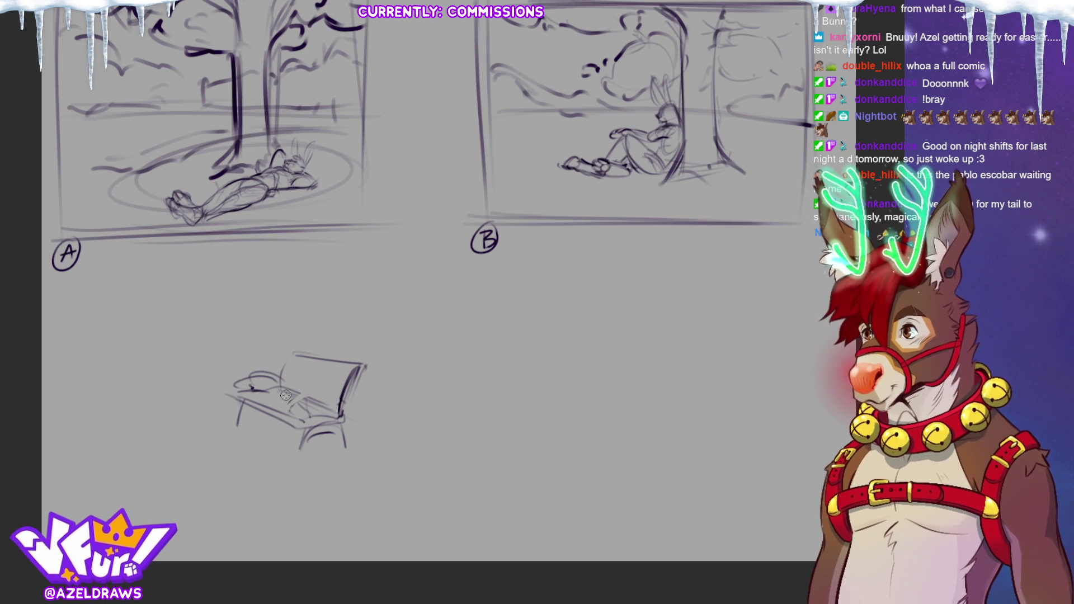
Redraw the left armrest curve, strengthen seat and backrest lines, and add the front-left leg
{"action": "mouse_move", "coordinate": [280, 376]}
{"action": "left_mouse_down"}
{"action": "mouse_move", "coordinate": [258, 370]}
{"action": "mouse_move", "coordinate": [243, 384]}
{"action": "left_mouse_up"}
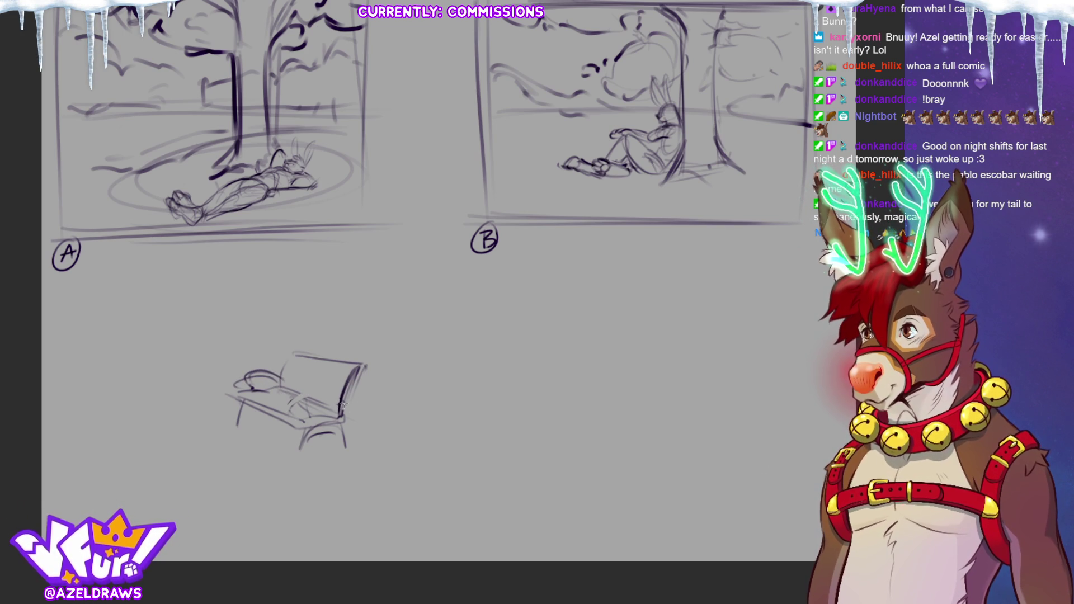
{"action": "mouse_move", "coordinate": [340, 393]}
{"action": "left_mouse_down"}
{"action": "mouse_move", "coordinate": [303, 395]}
{"action": "mouse_move", "coordinate": [329, 386]}
{"action": "mouse_move", "coordinate": [344, 408]}
{"action": "left_mouse_up"}
{"action": "left_click_drag", "start_coordinate": [290, 360], "coordinate": [283, 374]}
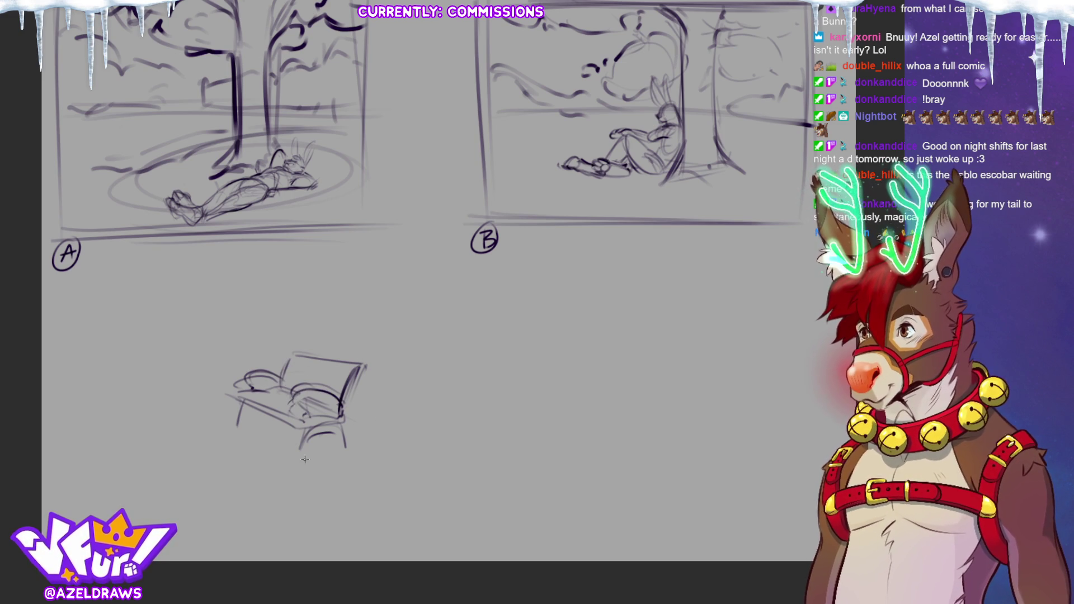
{"action": "left_click_drag", "start_coordinate": [242, 409], "coordinate": [237, 421]}
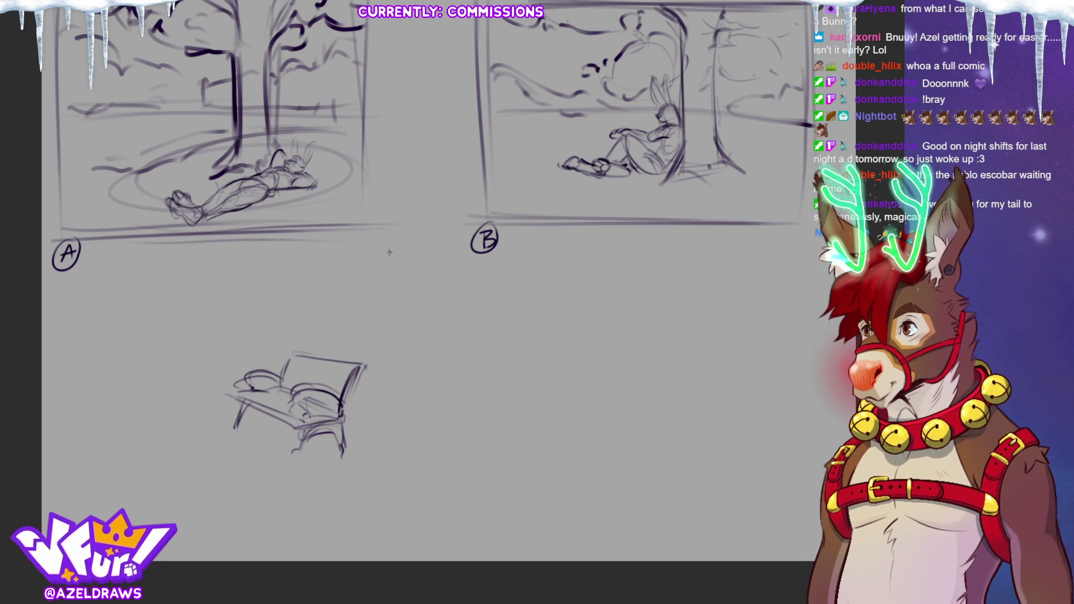
Enlarge the bench sketch, shift it right, and lighten the dark seat strokes
{"action": "key", "text": "ctrl+t"}
{"action": "mouse_move", "coordinate": [367, 431]}
{"action": "left_mouse_down"}
{"action": "mouse_move", "coordinate": [409, 448]}
{"action": "mouse_move", "coordinate": [417, 427]}
{"action": "mouse_move", "coordinate": [459, 436]}
{"action": "left_mouse_up"}
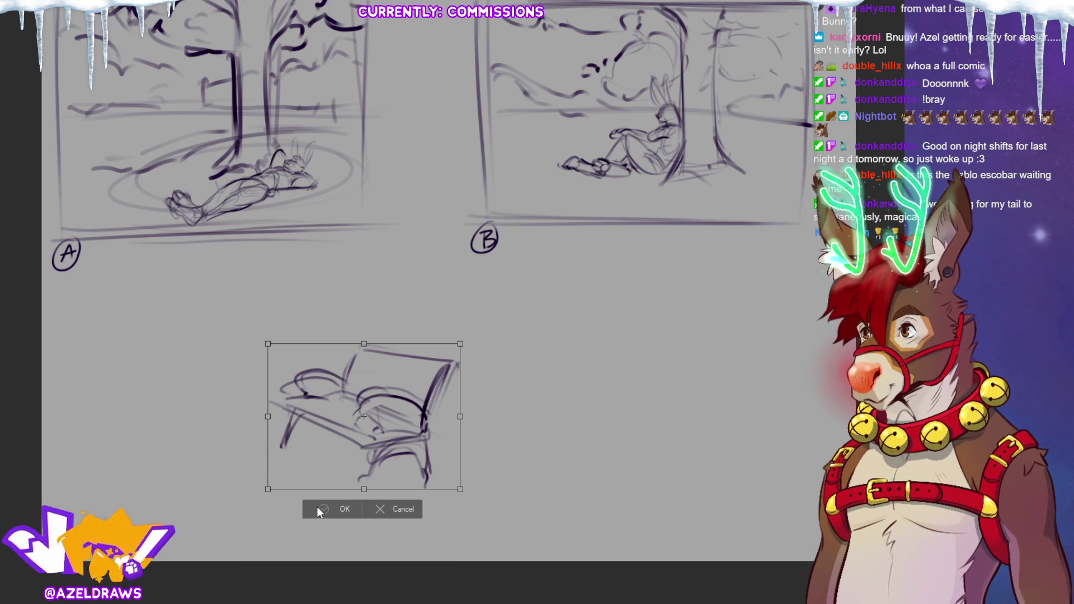
{"action": "left_click", "coordinate": [316, 510]}
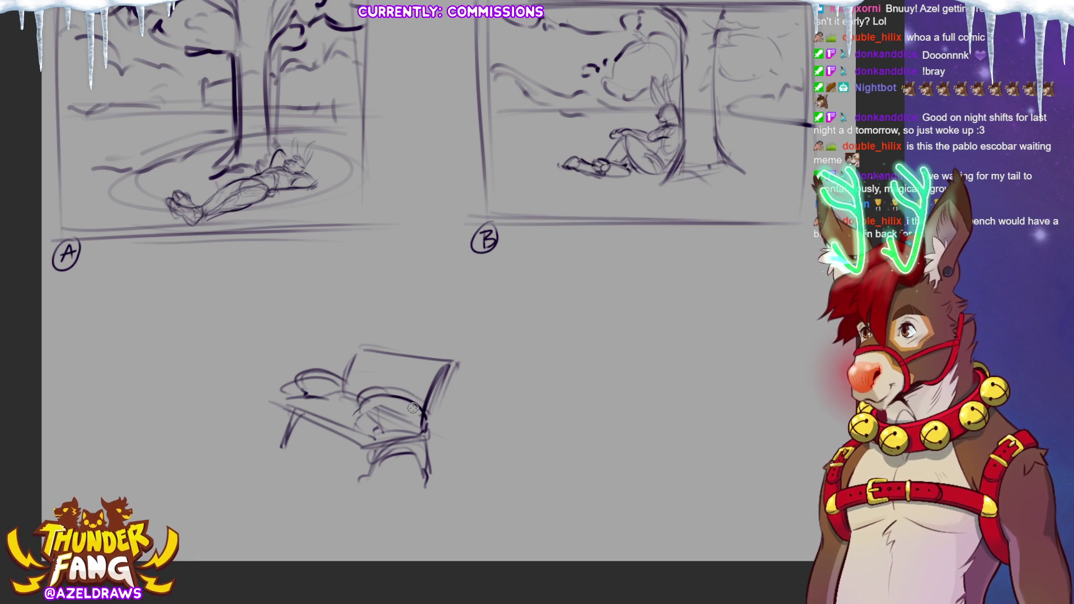
{"action": "mouse_move", "coordinate": [393, 421]}
{"action": "left_mouse_down"}
{"action": "mouse_move", "coordinate": [366, 400]}
{"action": "mouse_move", "coordinate": [403, 386]}
{"action": "mouse_move", "coordinate": [354, 394]}
{"action": "left_mouse_up"}
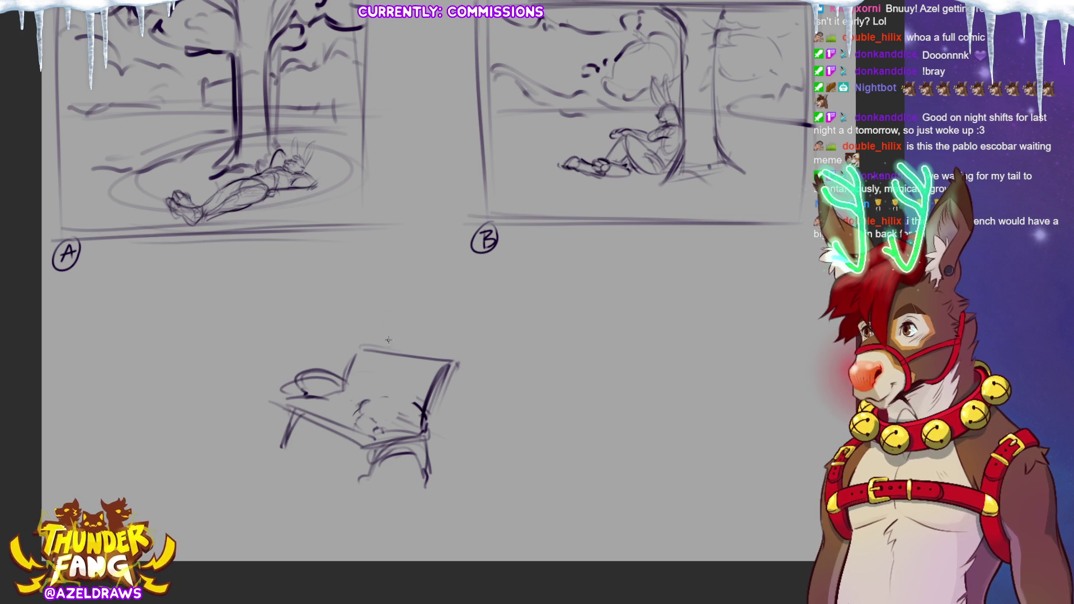
Try a head and spine above the bench with seat strokes, then erase that first figure
{"action": "left_click_drag", "start_coordinate": [395, 298], "coordinate": [377, 405]}
{"action": "mouse_move", "coordinate": [401, 336]}
{"action": "left_mouse_down"}
{"action": "mouse_move", "coordinate": [384, 339]}
{"action": "mouse_move", "coordinate": [406, 291]}
{"action": "mouse_move", "coordinate": [390, 317]}
{"action": "left_mouse_up"}
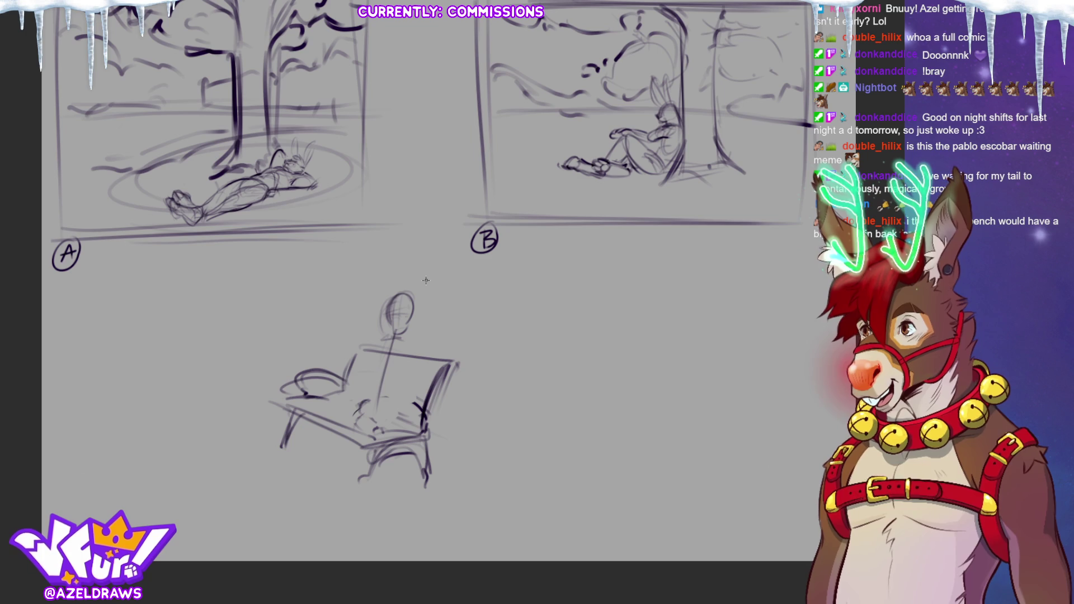
{"action": "mouse_move", "coordinate": [336, 383]}
{"action": "left_mouse_down"}
{"action": "mouse_move", "coordinate": [424, 410]}
{"action": "mouse_move", "coordinate": [426, 398]}
{"action": "mouse_move", "coordinate": [409, 420]}
{"action": "mouse_move", "coordinate": [424, 429]}
{"action": "left_mouse_up"}
{"action": "mouse_move", "coordinate": [337, 402]}
{"action": "left_mouse_down"}
{"action": "mouse_move", "coordinate": [424, 429]}
{"action": "mouse_move", "coordinate": [378, 409]}
{"action": "mouse_move", "coordinate": [414, 401]}
{"action": "mouse_move", "coordinate": [408, 428]}
{"action": "left_mouse_up"}
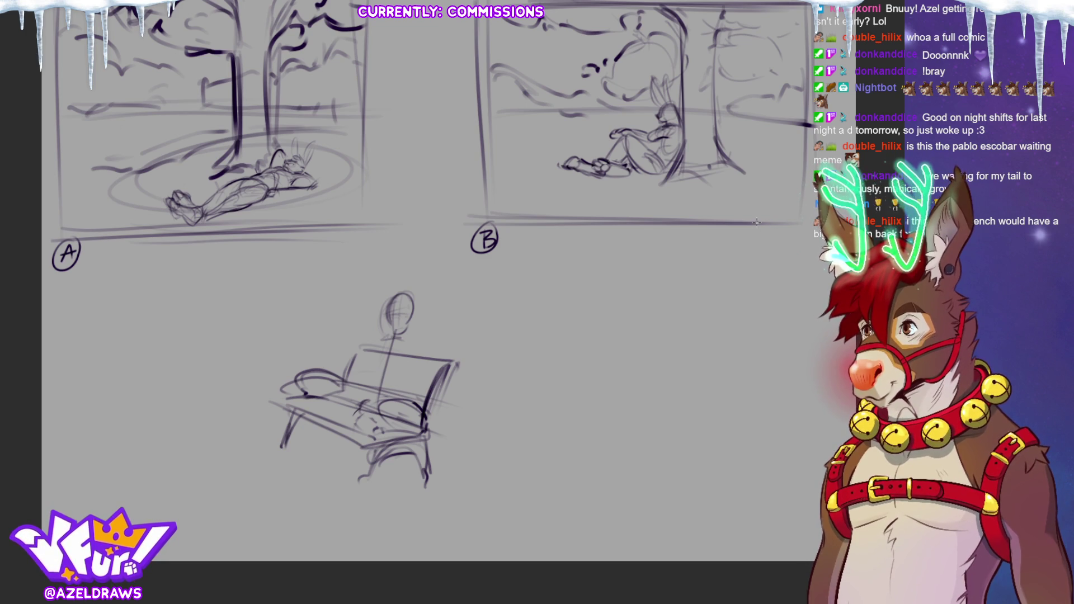
{"action": "key", "text": "e"}
{"action": "mouse_move", "coordinate": [398, 339]}
{"action": "left_mouse_down"}
{"action": "mouse_move", "coordinate": [417, 305]}
{"action": "mouse_move", "coordinate": [391, 300]}
{"action": "left_mouse_up"}
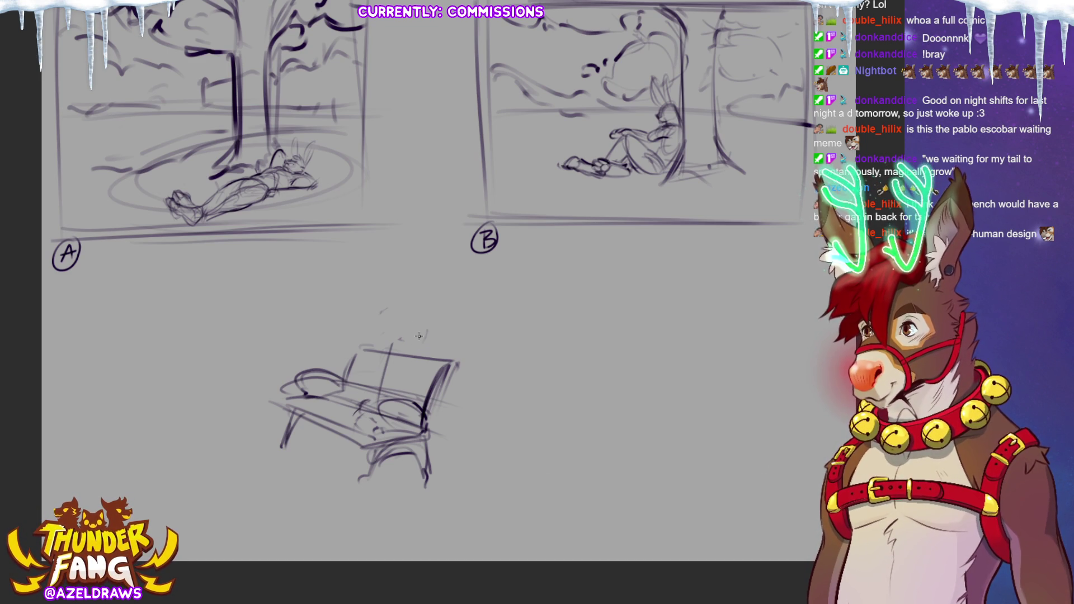
Sketch the bunny's back against the backrest, a curved seat line and its hip
{"action": "mouse_move", "coordinate": [413, 349]}
{"action": "left_mouse_down"}
{"action": "mouse_move", "coordinate": [401, 384]}
{"action": "mouse_move", "coordinate": [432, 343]}
{"action": "left_mouse_up"}
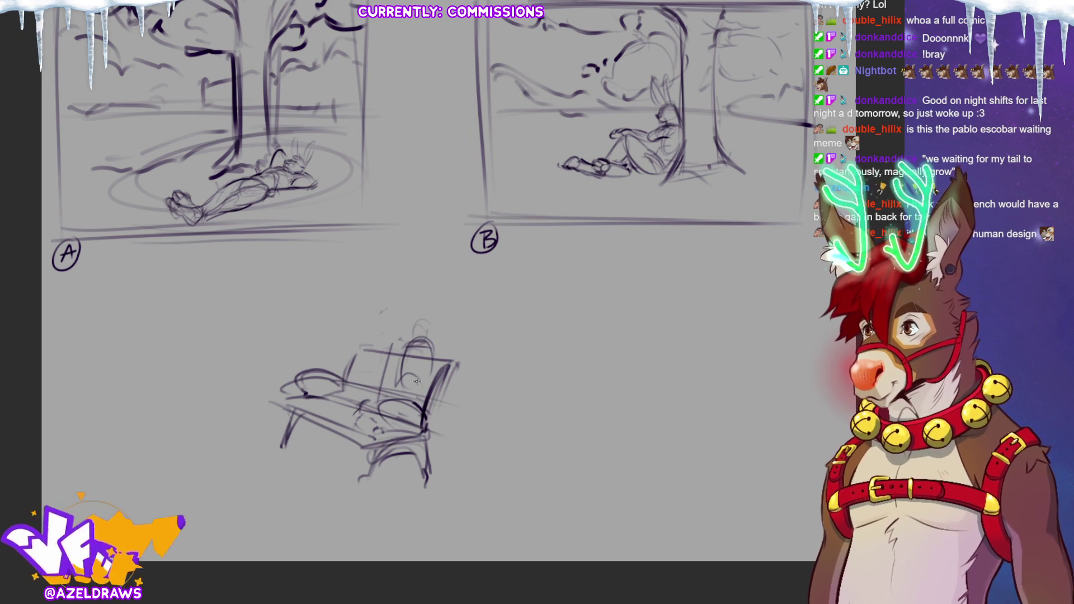
{"action": "mouse_move", "coordinate": [430, 366]}
{"action": "left_mouse_down"}
{"action": "mouse_move", "coordinate": [419, 400]}
{"action": "mouse_move", "coordinate": [414, 389]}
{"action": "left_mouse_up"}
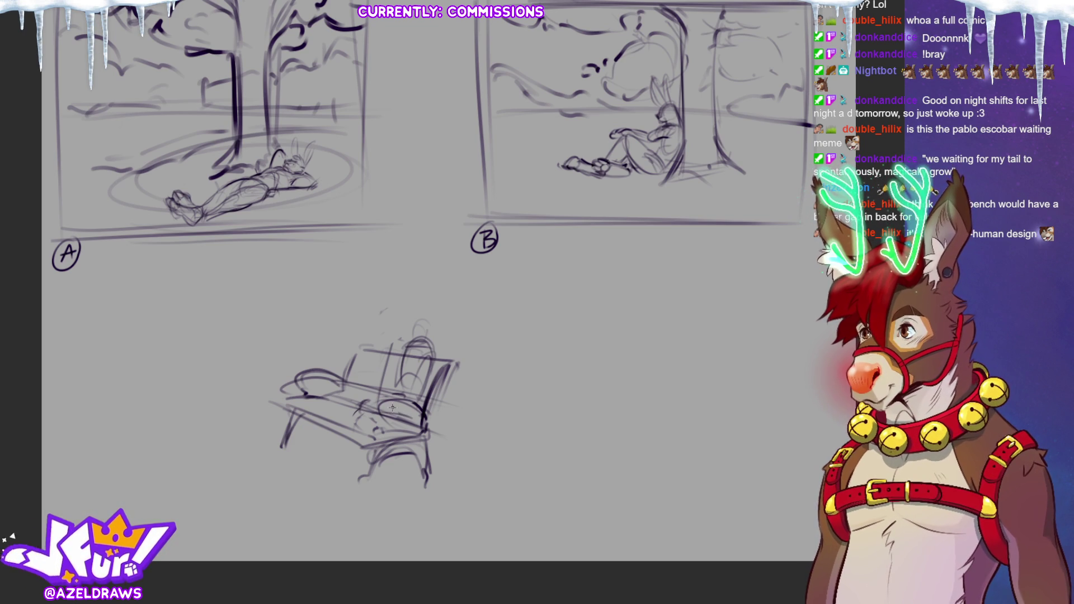
{"action": "mouse_move", "coordinate": [408, 407]}
{"action": "left_mouse_down"}
{"action": "mouse_move", "coordinate": [345, 421]}
{"action": "mouse_move", "coordinate": [389, 435]}
{"action": "mouse_move", "coordinate": [377, 415]}
{"action": "mouse_move", "coordinate": [351, 421]}
{"action": "mouse_move", "coordinate": [358, 400]}
{"action": "mouse_move", "coordinate": [334, 420]}
{"action": "left_mouse_up"}
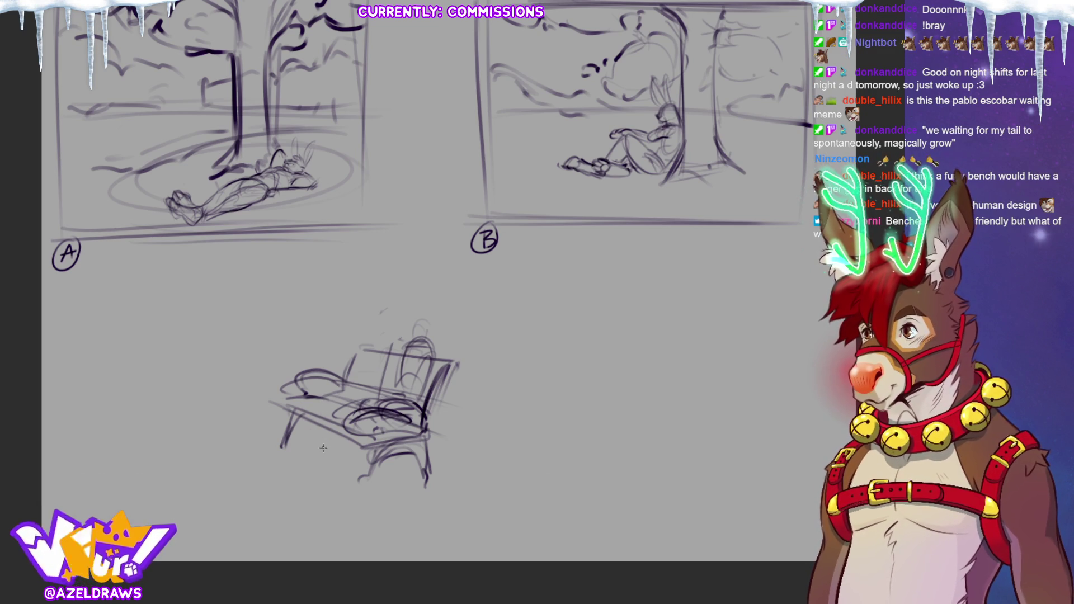
{"action": "left_click_drag", "start_coordinate": [338, 424], "coordinate": [335, 456]}
{"action": "left_click_drag", "start_coordinate": [352, 411], "coordinate": [341, 462]}
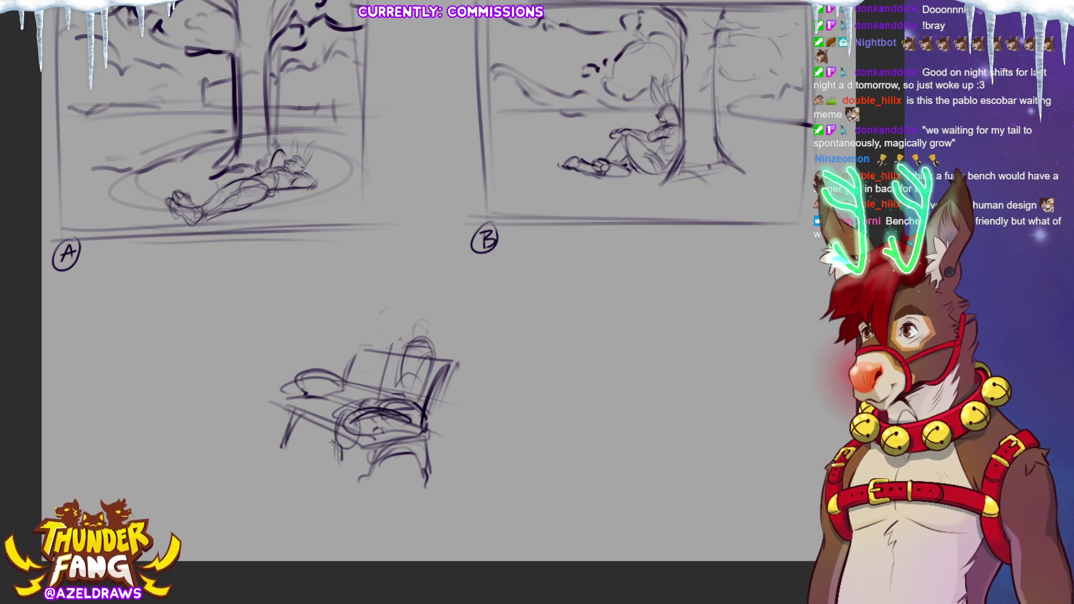
Draw the bunny's thigh and a leg reaching down-left below the bench
{"action": "mouse_move", "coordinate": [319, 474]}
{"action": "left_mouse_down"}
{"action": "mouse_move", "coordinate": [308, 490]}
{"action": "mouse_move", "coordinate": [347, 473]}
{"action": "left_mouse_up"}
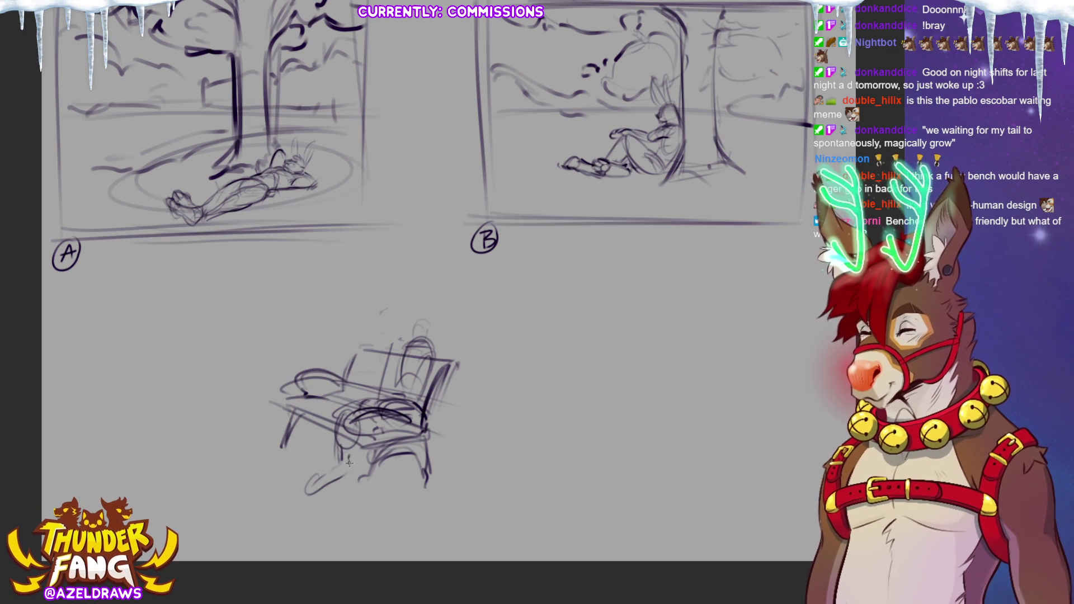
{"action": "mouse_move", "coordinate": [338, 421]}
{"action": "left_mouse_down"}
{"action": "mouse_move", "coordinate": [291, 492]}
{"action": "mouse_move", "coordinate": [341, 449]}
{"action": "mouse_move", "coordinate": [301, 478]}
{"action": "left_mouse_up"}
{"action": "left_click_drag", "start_coordinate": [332, 417], "coordinate": [339, 448]}
{"action": "mouse_move", "coordinate": [358, 403]}
{"action": "left_mouse_down"}
{"action": "mouse_move", "coordinate": [338, 419]}
{"action": "mouse_move", "coordinate": [378, 396]}
{"action": "mouse_move", "coordinate": [355, 414]}
{"action": "mouse_move", "coordinate": [351, 458]}
{"action": "mouse_move", "coordinate": [343, 442]}
{"action": "left_mouse_up"}
{"action": "left_click_drag", "start_coordinate": [409, 420], "coordinate": [372, 424]}
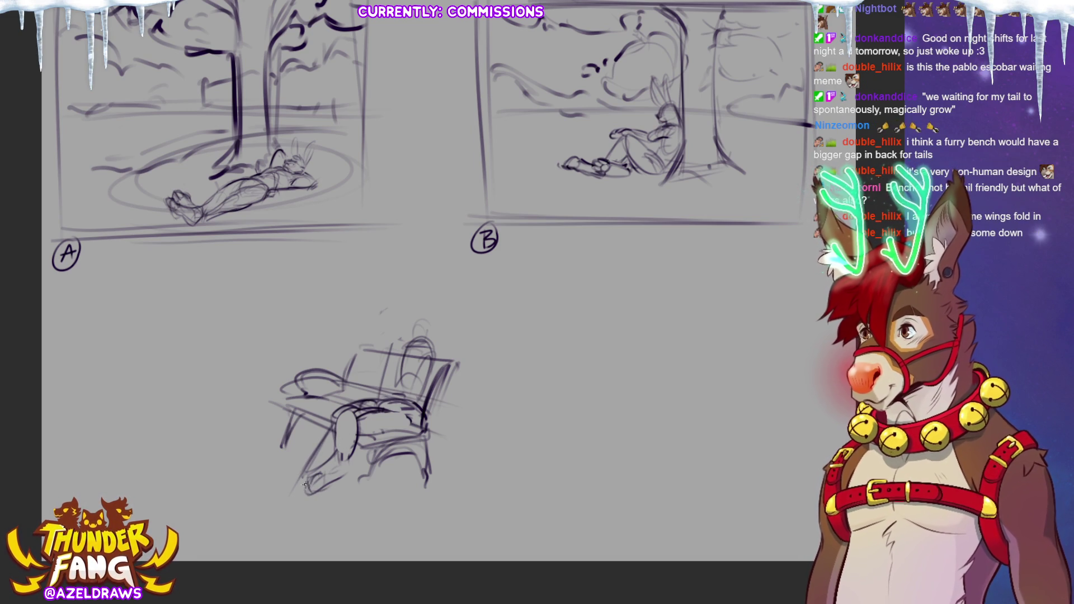
{"action": "mouse_move", "coordinate": [311, 456]}
{"action": "left_mouse_down"}
{"action": "mouse_move", "coordinate": [289, 483]}
{"action": "mouse_move", "coordinate": [249, 499]}
{"action": "mouse_move", "coordinate": [295, 499]}
{"action": "mouse_move", "coordinate": [252, 479]}
{"action": "mouse_move", "coordinate": [286, 507]}
{"action": "mouse_move", "coordinate": [306, 491]}
{"action": "mouse_move", "coordinate": [259, 477]}
{"action": "mouse_move", "coordinate": [242, 500]}
{"action": "mouse_move", "coordinate": [289, 501]}
{"action": "left_mouse_up"}
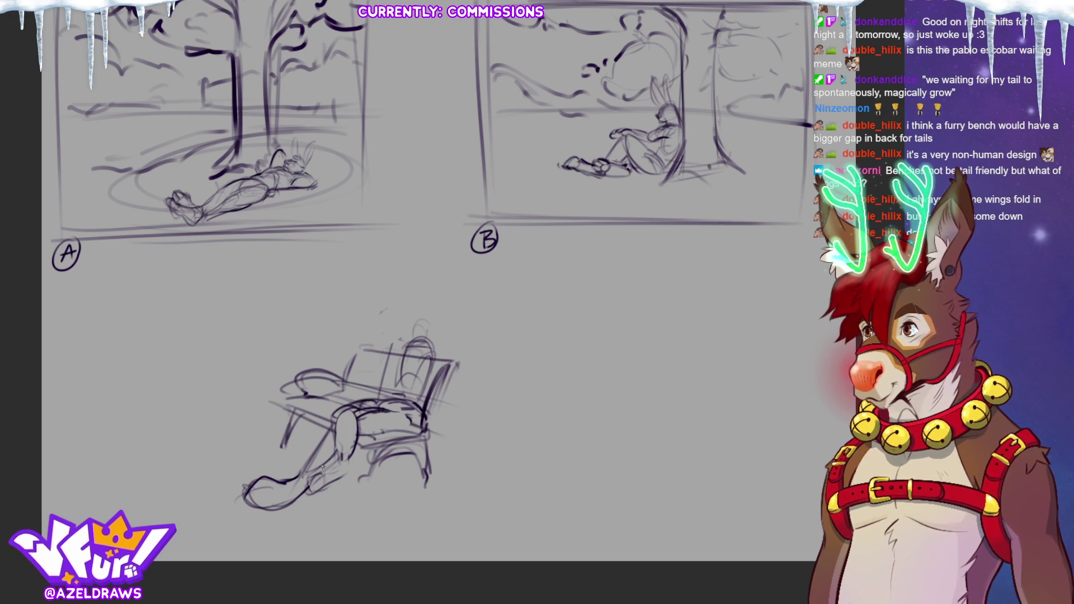
Darken and refine the feet, adding the far foot at lower left
{"action": "mouse_move", "coordinate": [304, 475]}
{"action": "left_mouse_down"}
{"action": "mouse_move", "coordinate": [313, 494]}
{"action": "mouse_move", "coordinate": [349, 466]}
{"action": "left_mouse_up"}
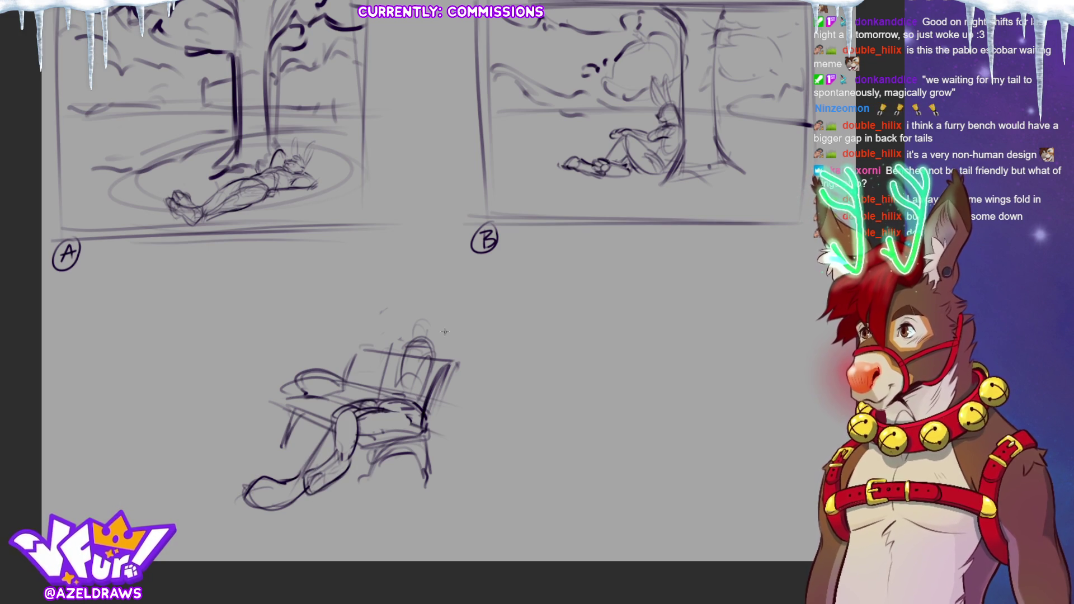
{"action": "mouse_move", "coordinate": [256, 480]}
{"action": "left_mouse_down"}
{"action": "mouse_move", "coordinate": [268, 495]}
{"action": "mouse_move", "coordinate": [259, 481]}
{"action": "mouse_move", "coordinate": [319, 492]}
{"action": "mouse_move", "coordinate": [314, 471]}
{"action": "mouse_move", "coordinate": [309, 497]}
{"action": "mouse_move", "coordinate": [333, 492]}
{"action": "mouse_move", "coordinate": [349, 466]}
{"action": "left_mouse_up"}
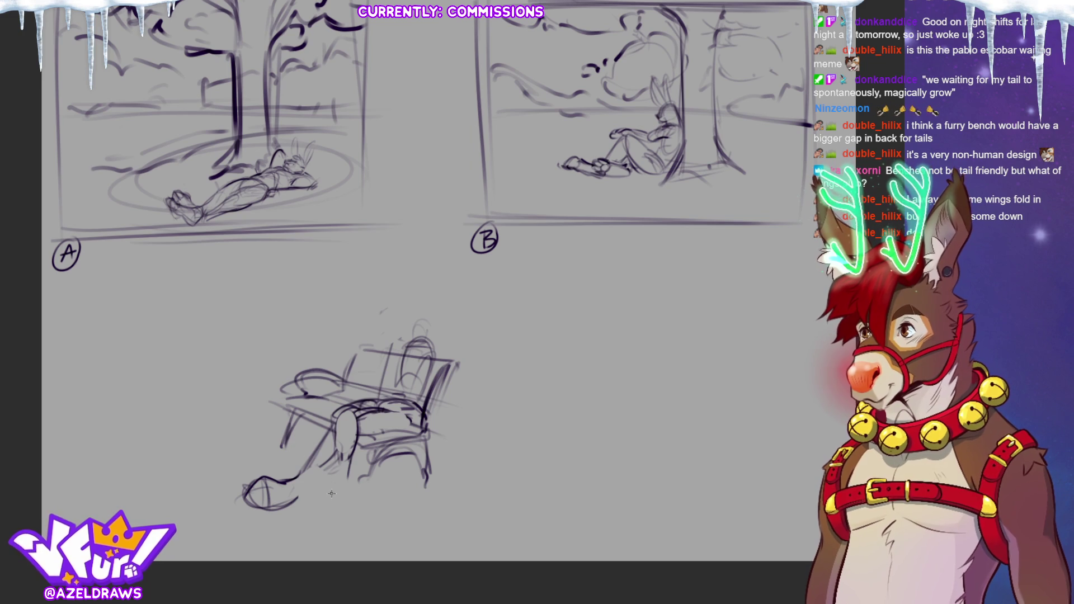
{"action": "mouse_move", "coordinate": [317, 480]}
{"action": "left_mouse_down"}
{"action": "mouse_move", "coordinate": [299, 488]}
{"action": "mouse_move", "coordinate": [340, 475]}
{"action": "left_mouse_up"}
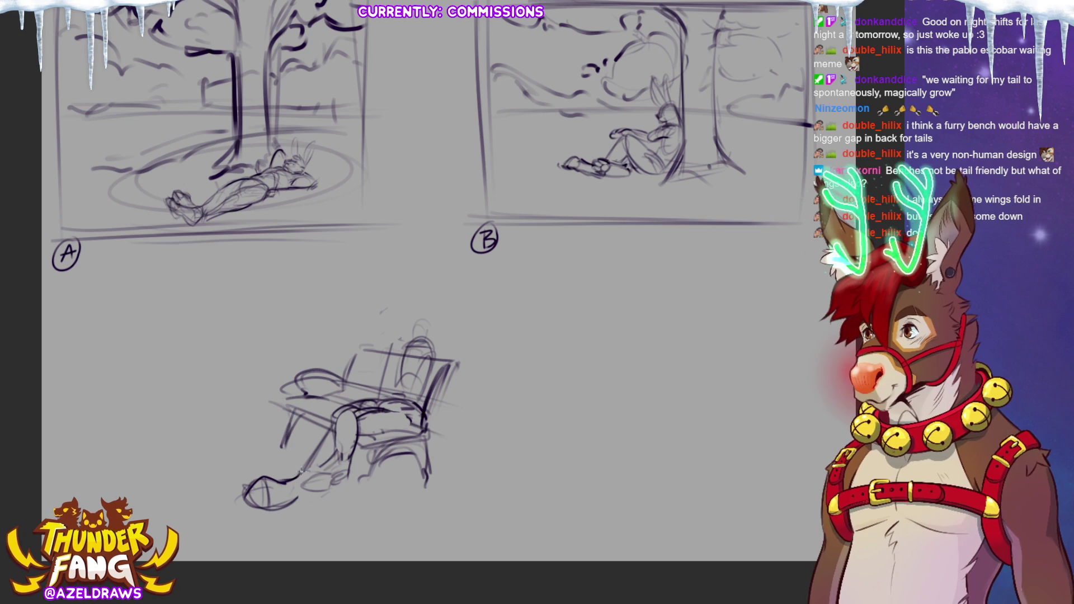
{"action": "left_click_drag", "start_coordinate": [302, 469], "coordinate": [318, 464]}
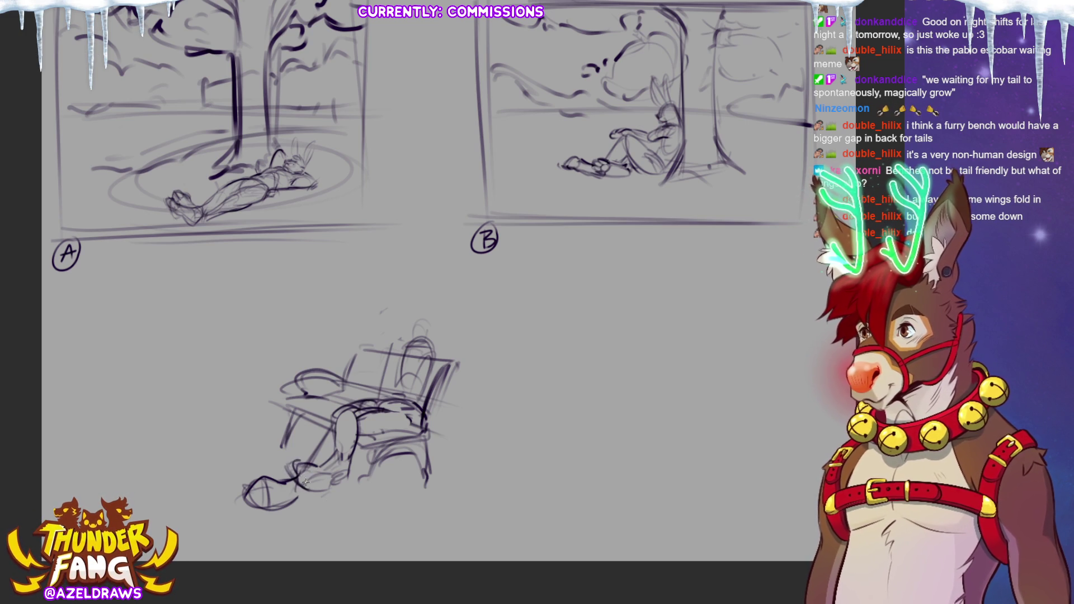
{"action": "mouse_move", "coordinate": [296, 465]}
{"action": "left_mouse_down"}
{"action": "mouse_move", "coordinate": [301, 474]}
{"action": "mouse_move", "coordinate": [328, 465]}
{"action": "mouse_move", "coordinate": [302, 476]}
{"action": "mouse_move", "coordinate": [331, 487]}
{"action": "left_mouse_up"}
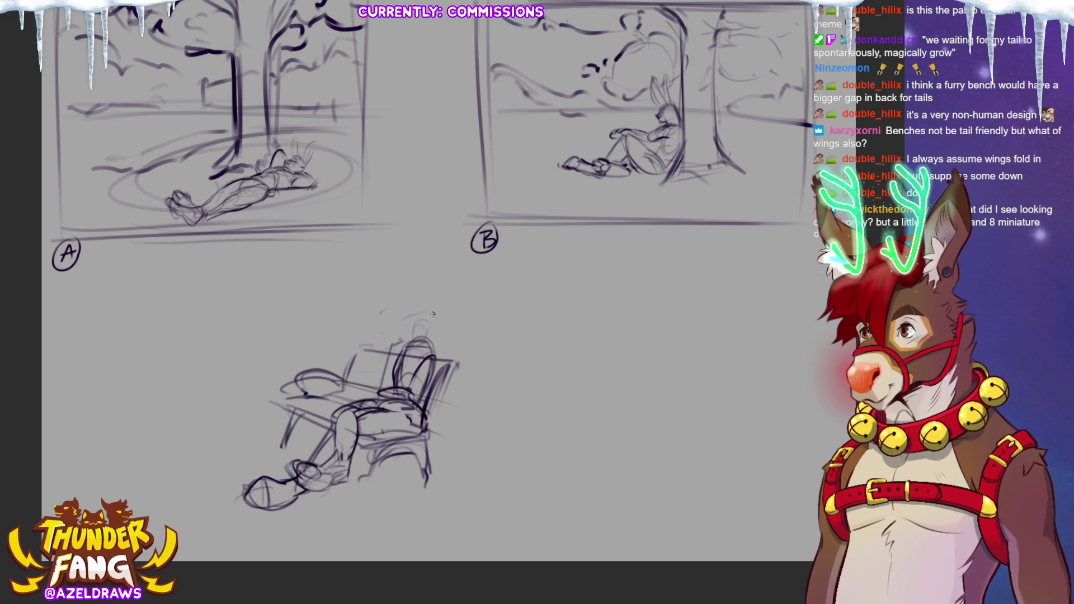
Sketch the bunny's oval head with a muzzle and tall ears
{"action": "mouse_move", "coordinate": [418, 294]}
{"action": "left_mouse_down"}
{"action": "mouse_move", "coordinate": [406, 316]}
{"action": "mouse_move", "coordinate": [428, 300]}
{"action": "mouse_move", "coordinate": [412, 327]}
{"action": "mouse_move", "coordinate": [432, 360]}
{"action": "left_mouse_up"}
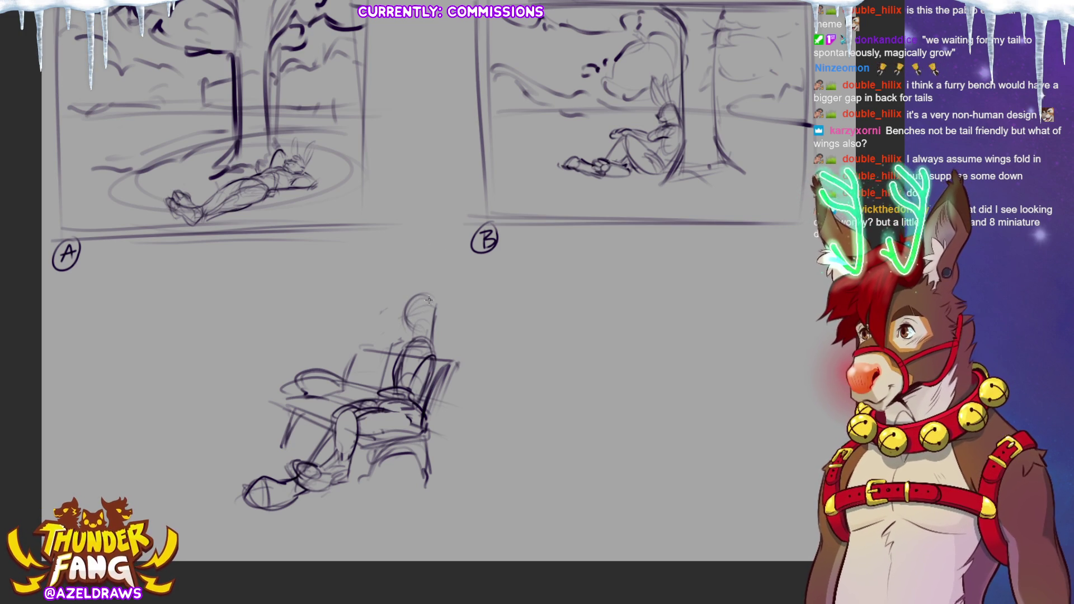
{"action": "left_click_drag", "start_coordinate": [405, 312], "coordinate": [411, 333]}
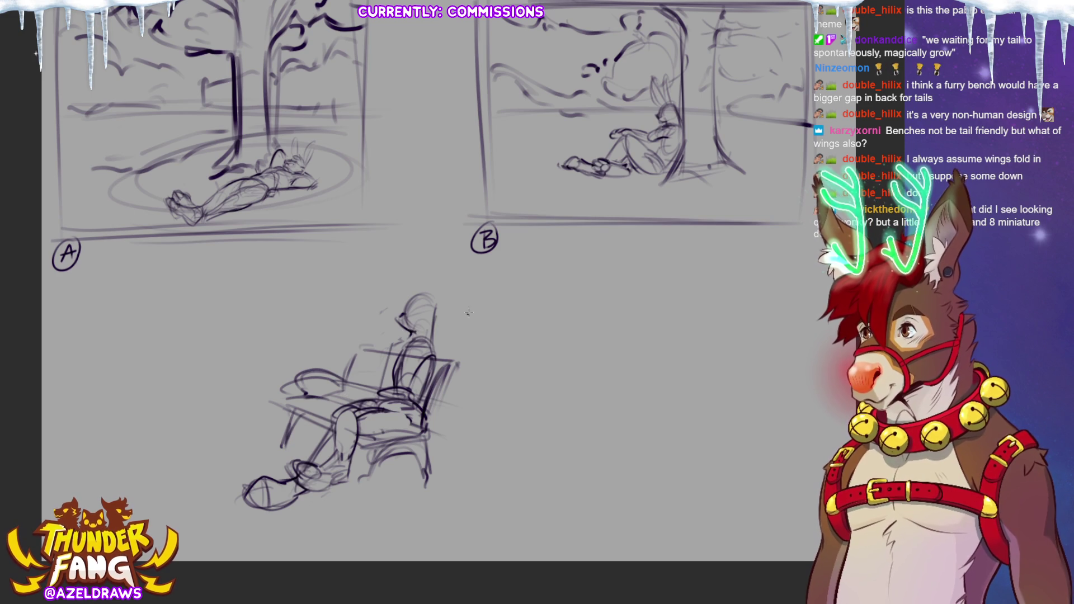
{"action": "left_click_drag", "start_coordinate": [434, 302], "coordinate": [416, 262]}
{"action": "left_click_drag", "start_coordinate": [408, 274], "coordinate": [404, 255]}
{"action": "mouse_move", "coordinate": [417, 300]}
{"action": "left_mouse_down"}
{"action": "mouse_move", "coordinate": [403, 246]}
{"action": "mouse_move", "coordinate": [392, 265]}
{"action": "mouse_move", "coordinate": [402, 294]}
{"action": "left_mouse_up"}
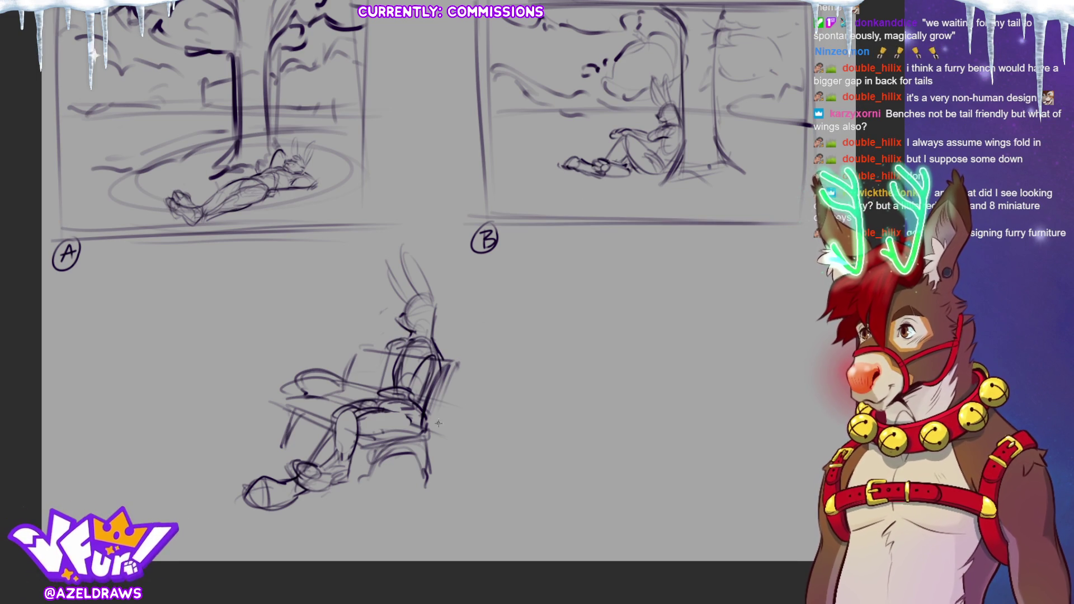
Add an arm on the backrest, diagonal chair lines, and lasso the head
{"action": "mouse_move", "coordinate": [366, 347]}
{"action": "left_mouse_down"}
{"action": "mouse_move", "coordinate": [394, 340]}
{"action": "mouse_move", "coordinate": [372, 353]}
{"action": "mouse_move", "coordinate": [367, 345]}
{"action": "mouse_move", "coordinate": [378, 364]}
{"action": "mouse_move", "coordinate": [358, 339]}
{"action": "left_mouse_up"}
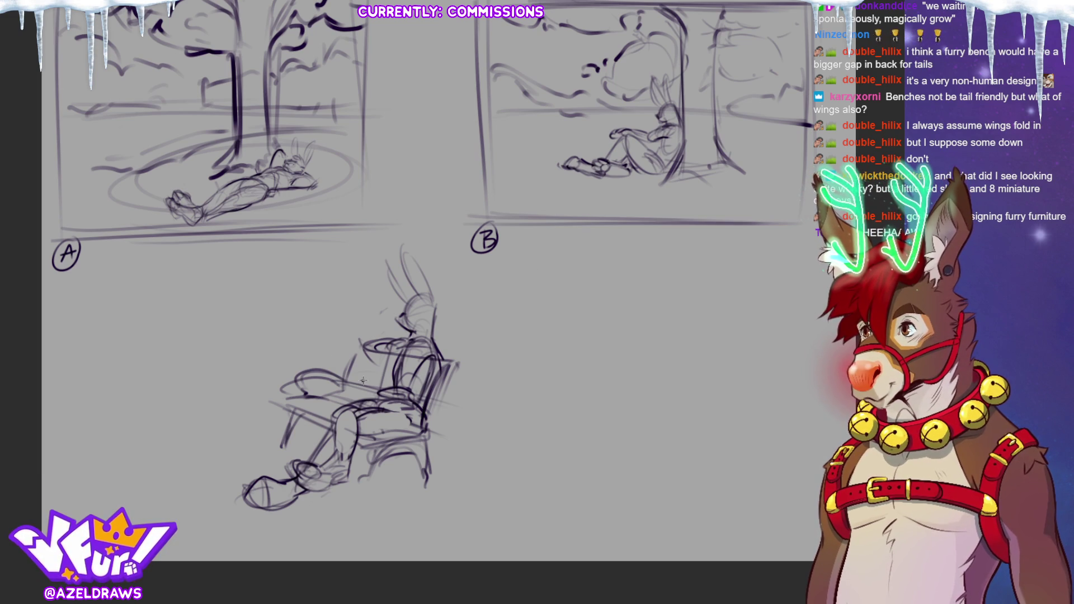
{"action": "mouse_move", "coordinate": [366, 394]}
{"action": "left_mouse_down"}
{"action": "mouse_move", "coordinate": [335, 356]}
{"action": "mouse_move", "coordinate": [364, 375]}
{"action": "mouse_move", "coordinate": [395, 359]}
{"action": "mouse_move", "coordinate": [387, 391]}
{"action": "mouse_move", "coordinate": [361, 374]}
{"action": "mouse_move", "coordinate": [383, 391]}
{"action": "left_mouse_up"}
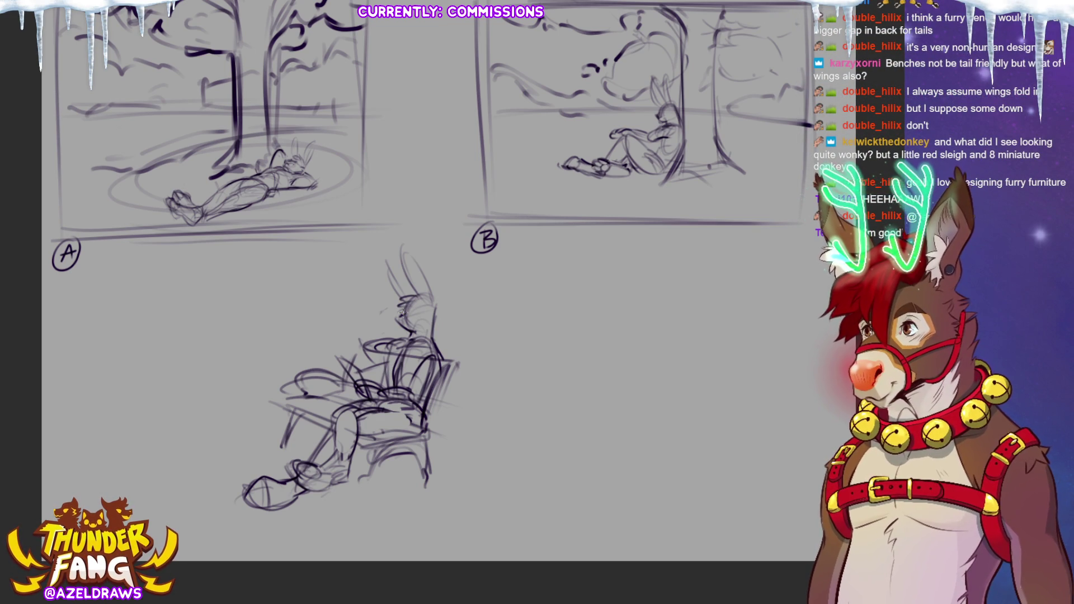
{"action": "left_click_drag", "start_coordinate": [437, 312], "coordinate": [434, 332]}
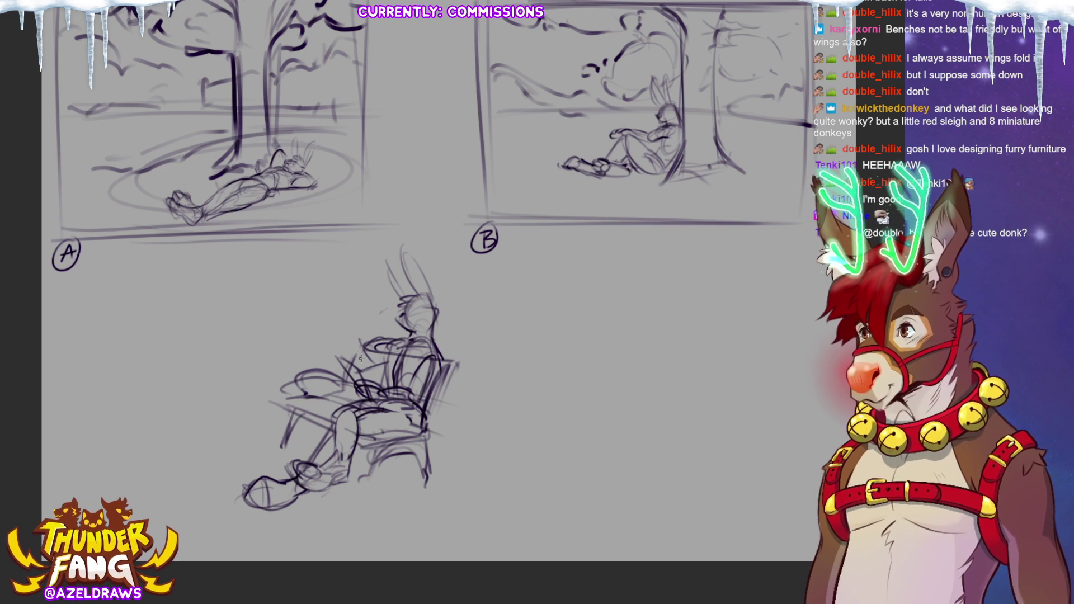
{"action": "mouse_move", "coordinate": [361, 352]}
{"action": "left_mouse_down"}
{"action": "mouse_move", "coordinate": [370, 365]}
{"action": "mouse_move", "coordinate": [341, 369]}
{"action": "mouse_move", "coordinate": [338, 396]}
{"action": "left_mouse_up"}
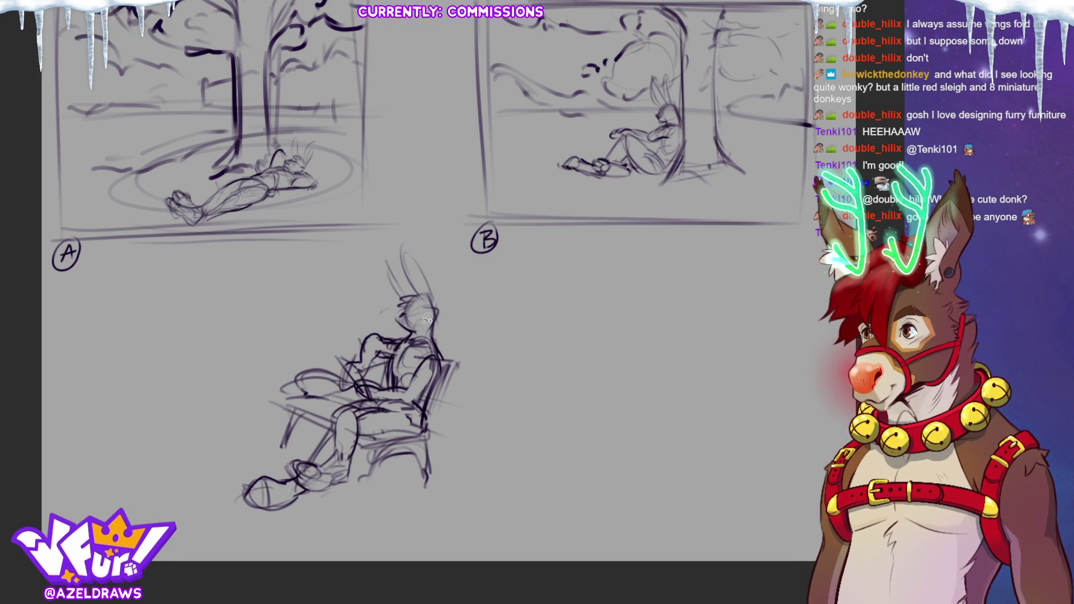
{"action": "mouse_move", "coordinate": [386, 315]}
{"action": "left_mouse_down"}
{"action": "mouse_move", "coordinate": [446, 277]}
{"action": "mouse_move", "coordinate": [371, 310]}
{"action": "left_mouse_up"}
Move the selected head sketch into a new position
{"action": "key", "text": "ctrl+t"}
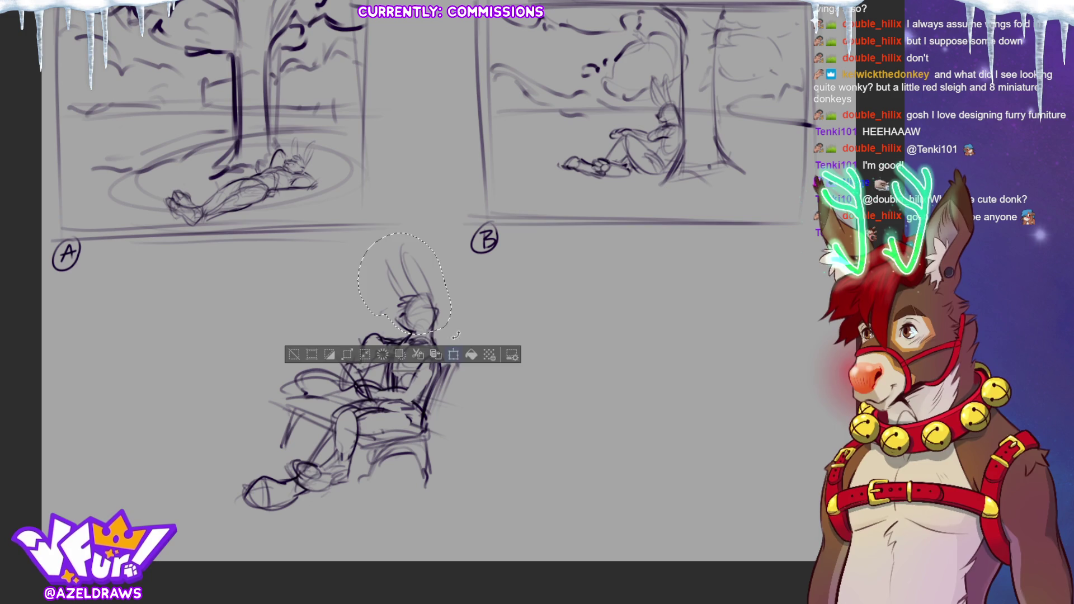
{"action": "left_click_drag", "start_coordinate": [426, 269], "coordinate": [430, 267]}
{"action": "left_click", "coordinate": [386, 352]}
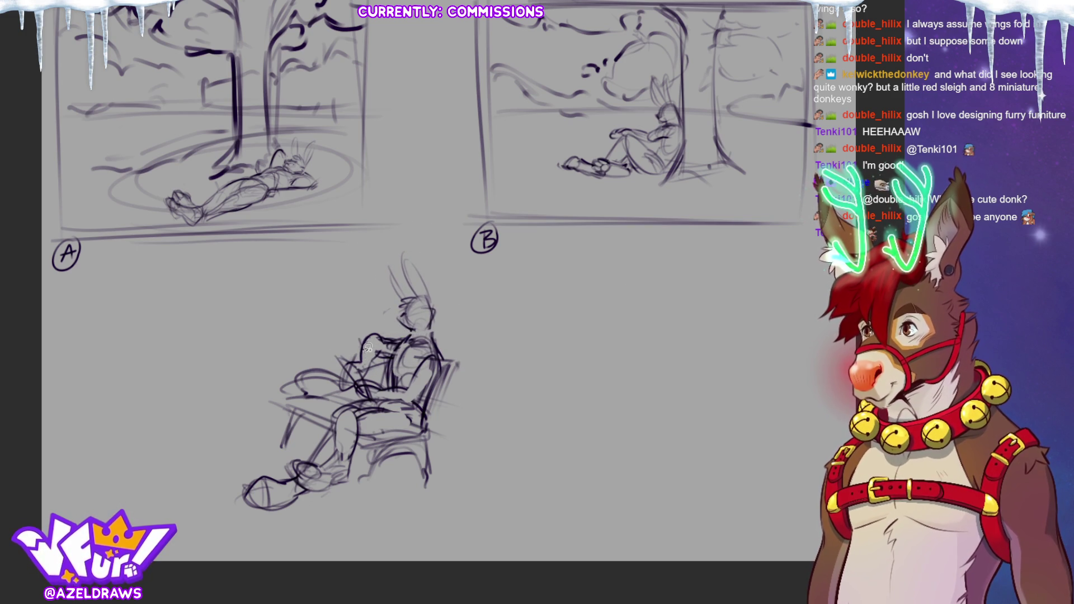
Erase stray arm lines and redraw the arm curve and back line
{"action": "mouse_move", "coordinate": [370, 361]}
{"action": "left_mouse_down"}
{"action": "mouse_move", "coordinate": [367, 342]}
{"action": "mouse_move", "coordinate": [369, 361]}
{"action": "mouse_move", "coordinate": [346, 383]}
{"action": "mouse_move", "coordinate": [347, 361]}
{"action": "mouse_move", "coordinate": [364, 374]}
{"action": "mouse_move", "coordinate": [358, 387]}
{"action": "mouse_move", "coordinate": [333, 355]}
{"action": "mouse_move", "coordinate": [377, 363]}
{"action": "mouse_move", "coordinate": [358, 387]}
{"action": "left_mouse_up"}
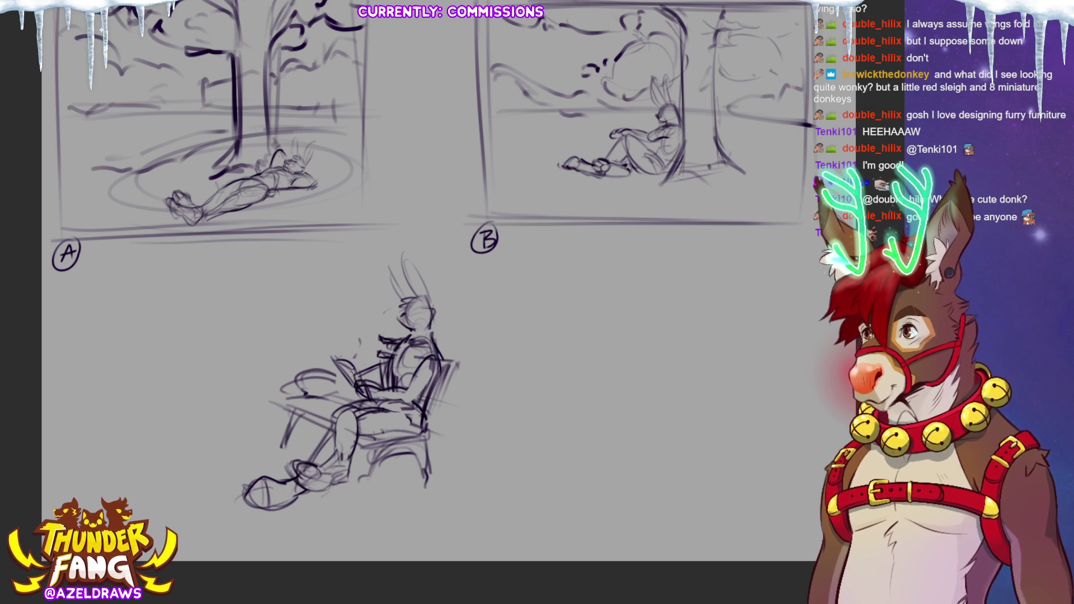
{"action": "left_click_drag", "start_coordinate": [370, 337], "coordinate": [362, 348]}
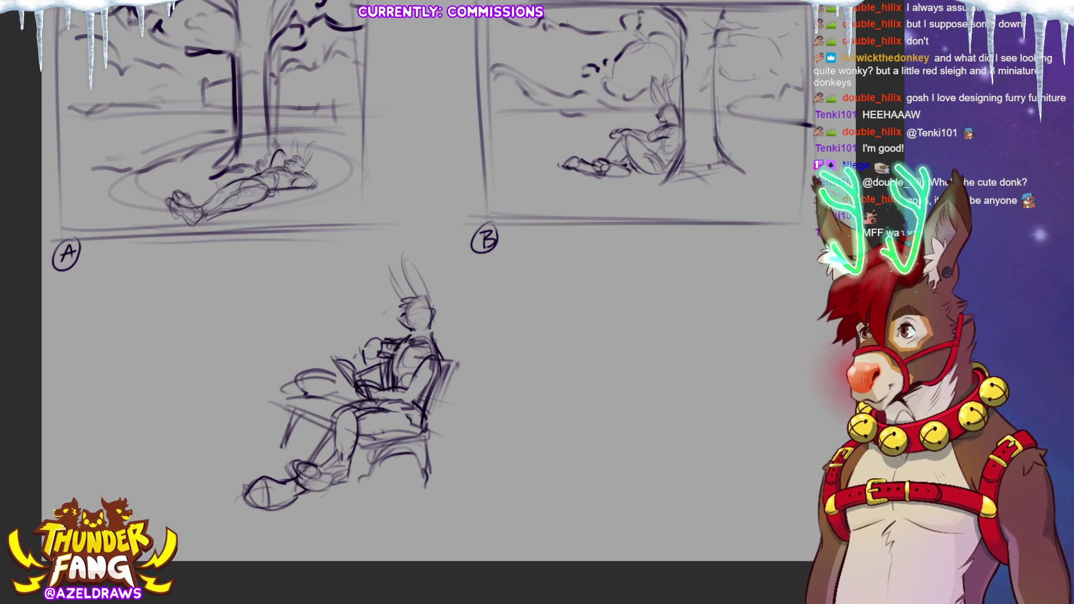
{"action": "scroll", "coordinate": [425, 280], "scroll_direction": "up", "scroll_amount": 2}
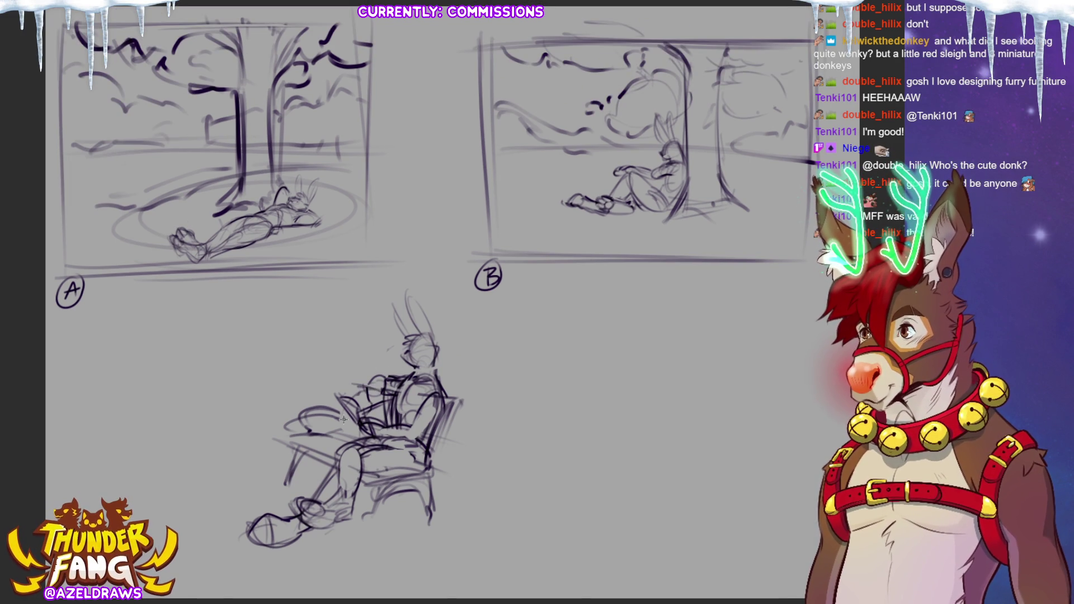
{"action": "left_click_drag", "start_coordinate": [363, 380], "coordinate": [340, 430]}
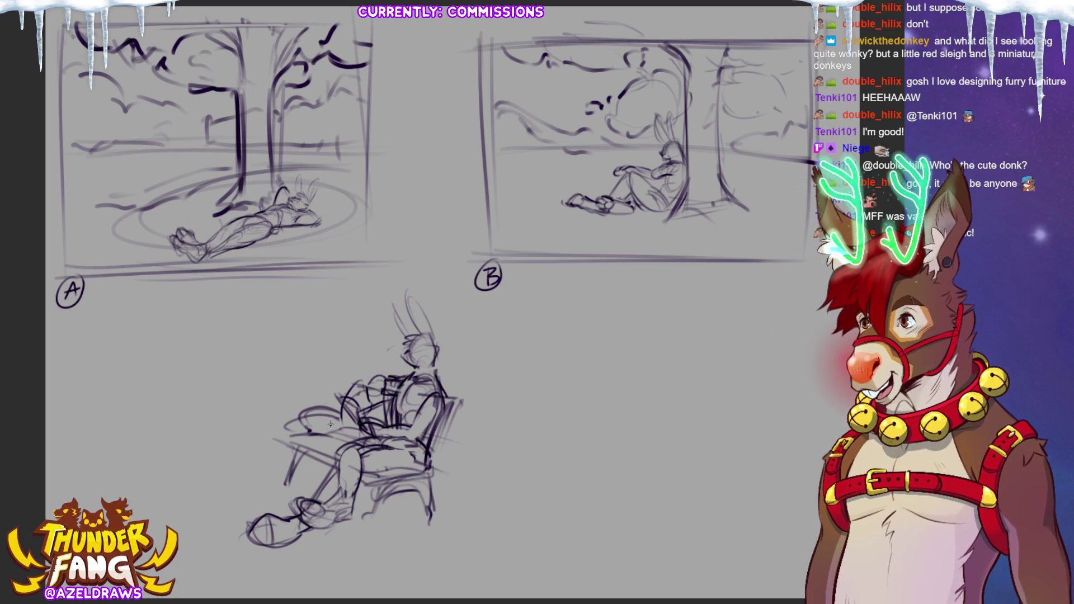
{"action": "mouse_move", "coordinate": [329, 464]}
{"action": "left_mouse_down"}
{"action": "mouse_move", "coordinate": [355, 428]}
{"action": "mouse_move", "coordinate": [351, 391]}
{"action": "mouse_move", "coordinate": [336, 476]}
{"action": "mouse_move", "coordinate": [342, 468]}
{"action": "mouse_move", "coordinate": [302, 465]}
{"action": "left_mouse_up"}
Select the chair legs, enlarge them slightly, and clear the selection
{"action": "key", "text": "ctrl+t"}
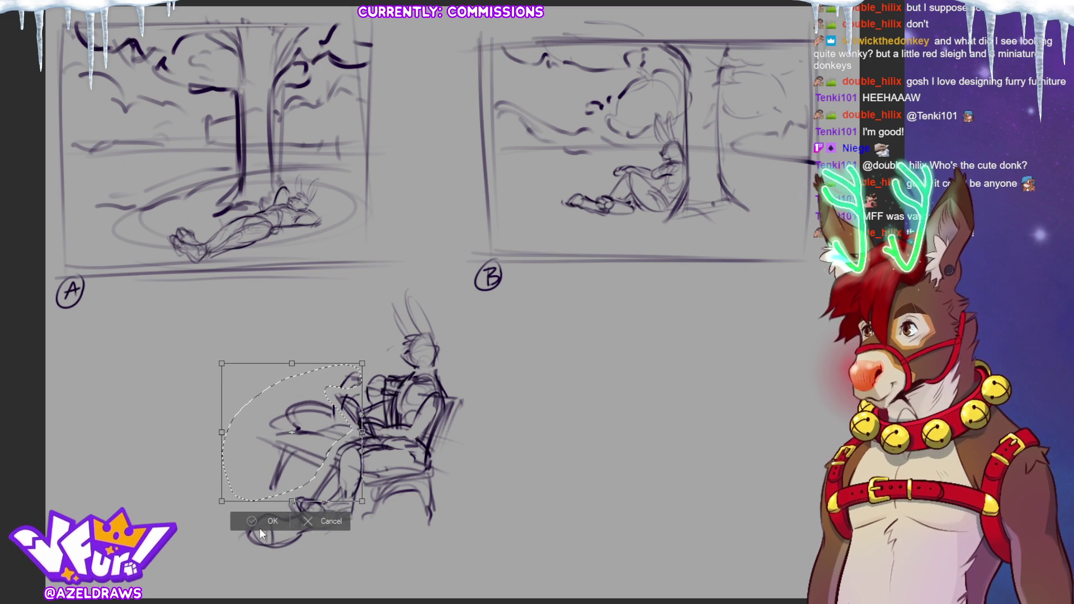
{"action": "left_click", "coordinate": [263, 518]}
{"action": "key", "text": "ctrl+d"}
{"action": "mouse_move", "coordinate": [364, 476]}
{"action": "left_mouse_down"}
{"action": "mouse_move", "coordinate": [358, 535]}
{"action": "mouse_move", "coordinate": [480, 404]}
{"action": "mouse_move", "coordinate": [445, 394]}
{"action": "mouse_move", "coordinate": [417, 453]}
{"action": "left_mouse_up"}
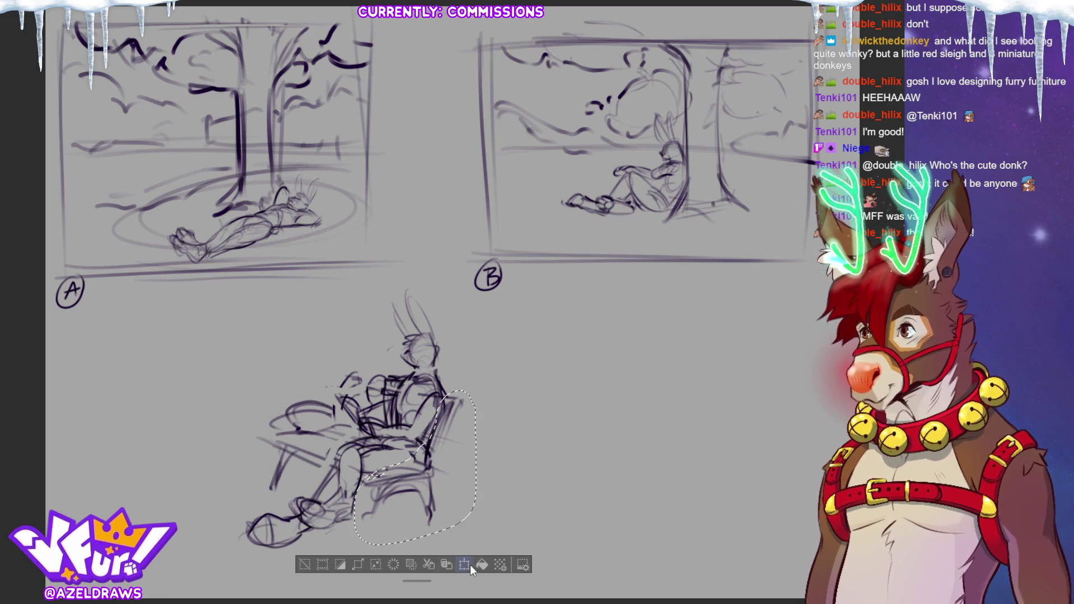
{"action": "left_click", "coordinate": [464, 565]}
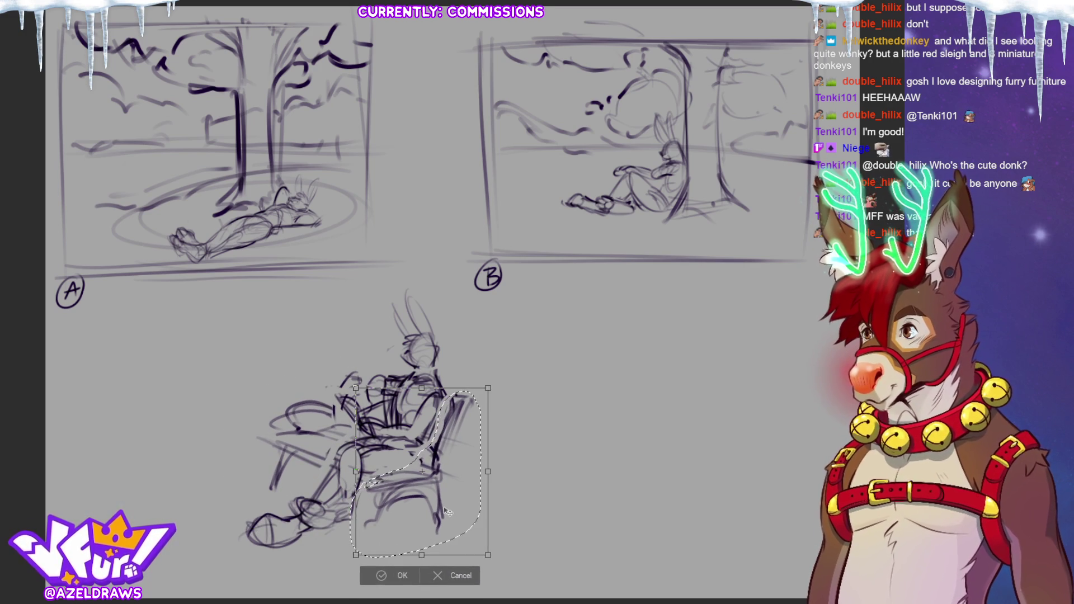
{"action": "left_click_drag", "start_coordinate": [488, 554], "coordinate": [493, 559]}
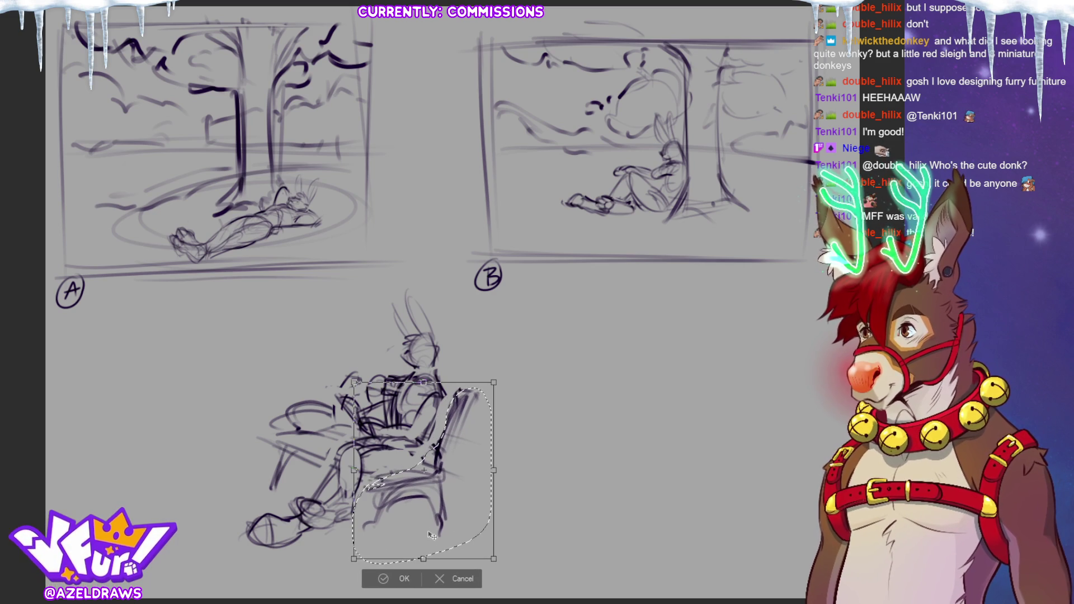
{"action": "left_click", "coordinate": [404, 580]}
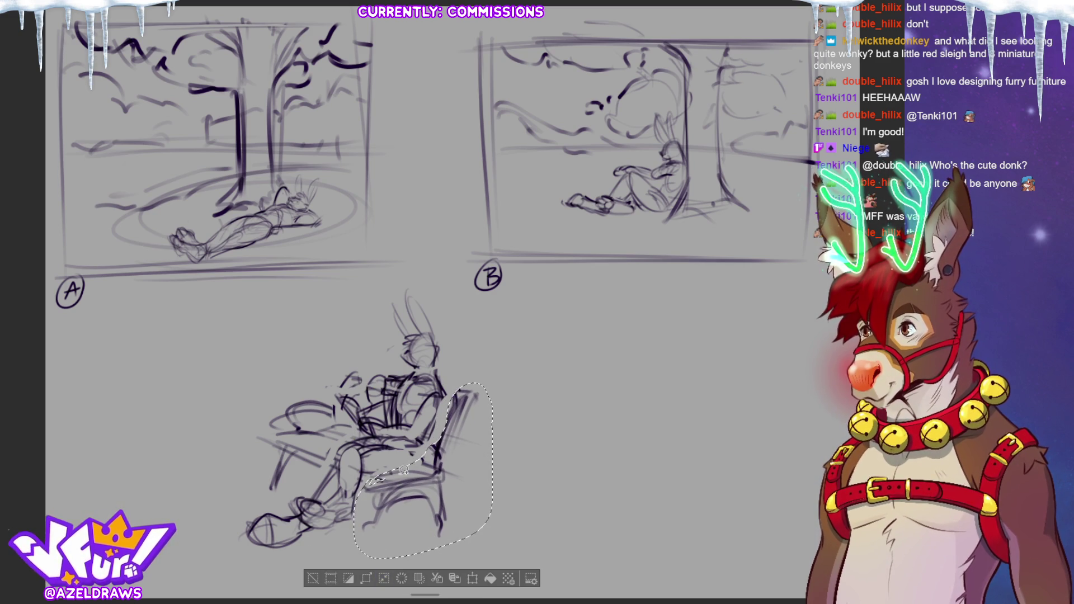
{"action": "left_click", "coordinate": [306, 582]}
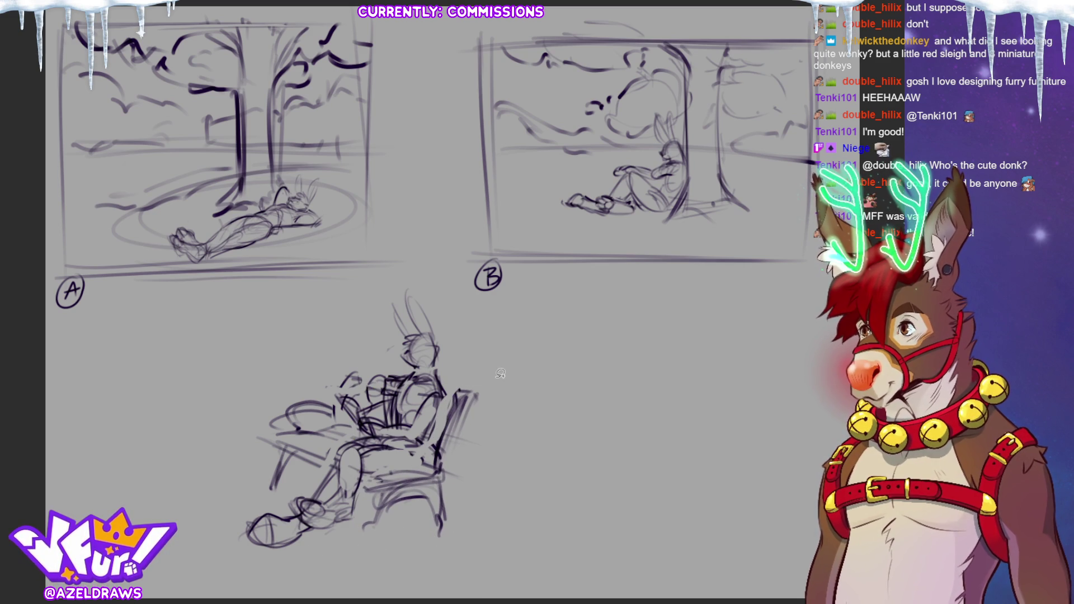
Darken the chair, thigh, table and seat lines, and add ground lines under the feet
{"action": "mouse_move", "coordinate": [432, 387]}
{"action": "left_mouse_down"}
{"action": "mouse_move", "coordinate": [469, 395]}
{"action": "mouse_move", "coordinate": [440, 457]}
{"action": "left_mouse_up"}
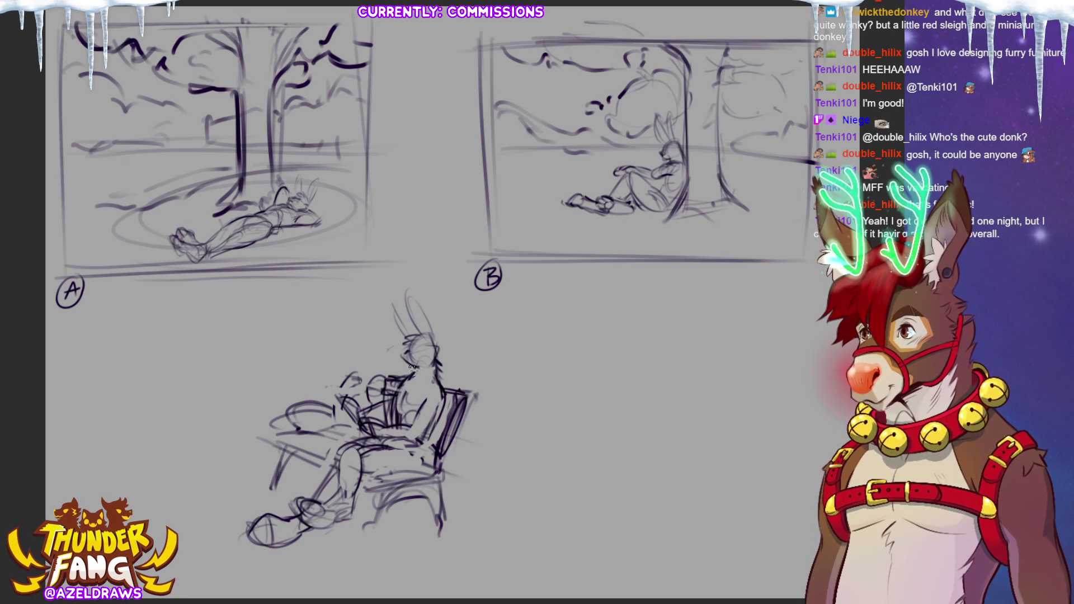
{"action": "mouse_move", "coordinate": [432, 447]}
{"action": "left_mouse_down"}
{"action": "mouse_move", "coordinate": [390, 454]}
{"action": "mouse_move", "coordinate": [436, 454]}
{"action": "left_mouse_up"}
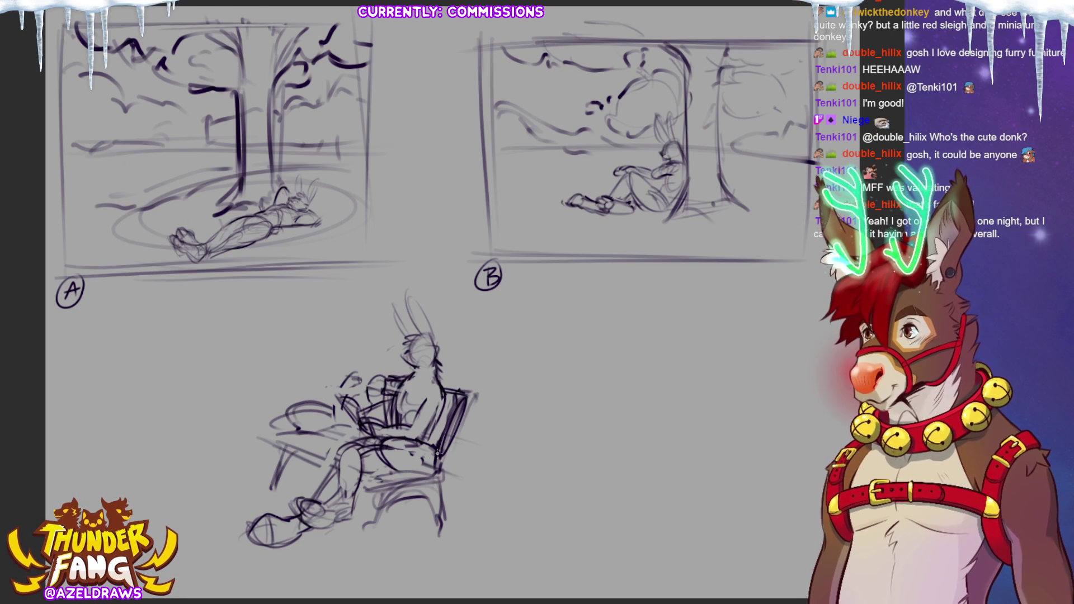
{"action": "mouse_move", "coordinate": [301, 428]}
{"action": "left_mouse_down"}
{"action": "mouse_move", "coordinate": [344, 434]}
{"action": "mouse_move", "coordinate": [280, 432]}
{"action": "mouse_move", "coordinate": [357, 434]}
{"action": "left_mouse_up"}
{"action": "mouse_move", "coordinate": [359, 485]}
{"action": "left_mouse_down"}
{"action": "mouse_move", "coordinate": [409, 482]}
{"action": "mouse_move", "coordinate": [372, 484]}
{"action": "mouse_move", "coordinate": [395, 487]}
{"action": "left_mouse_up"}
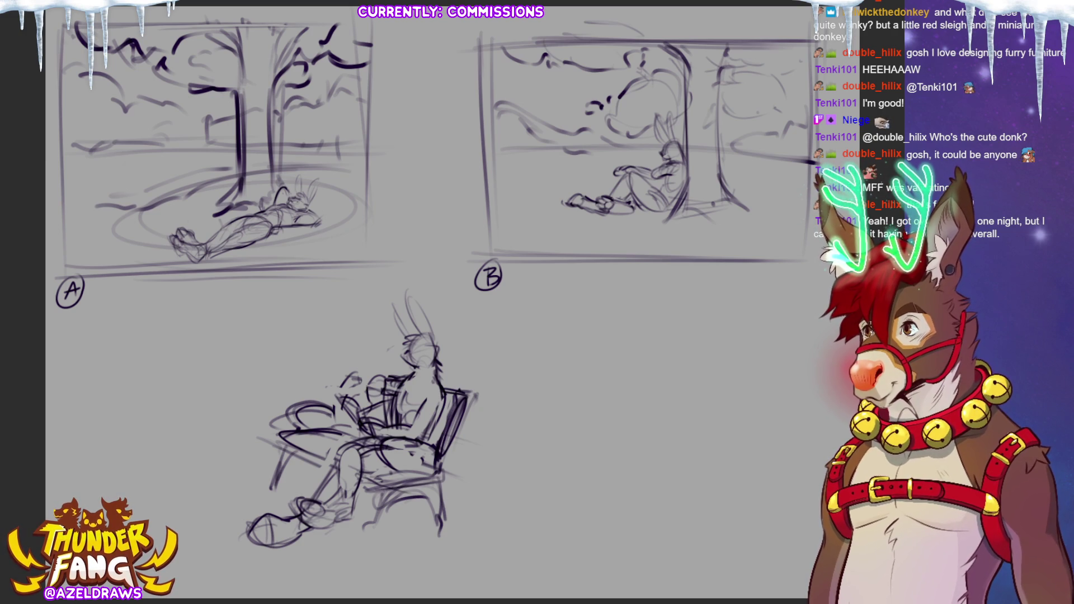
{"action": "mouse_move", "coordinate": [375, 486]}
{"action": "left_mouse_down"}
{"action": "mouse_move", "coordinate": [398, 471]}
{"action": "mouse_move", "coordinate": [367, 486]}
{"action": "mouse_move", "coordinate": [442, 474]}
{"action": "left_mouse_up"}
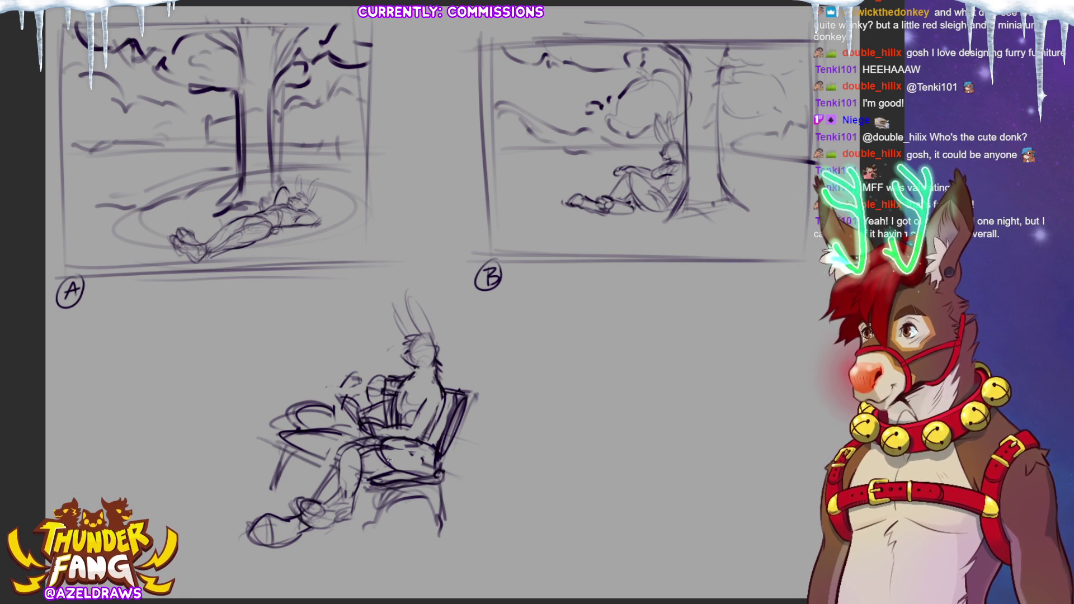
{"action": "mouse_move", "coordinate": [370, 514]}
{"action": "left_mouse_down"}
{"action": "mouse_move", "coordinate": [381, 488]}
{"action": "mouse_move", "coordinate": [436, 515]}
{"action": "left_mouse_up"}
{"action": "left_click_drag", "start_coordinate": [395, 486], "coordinate": [379, 501]}
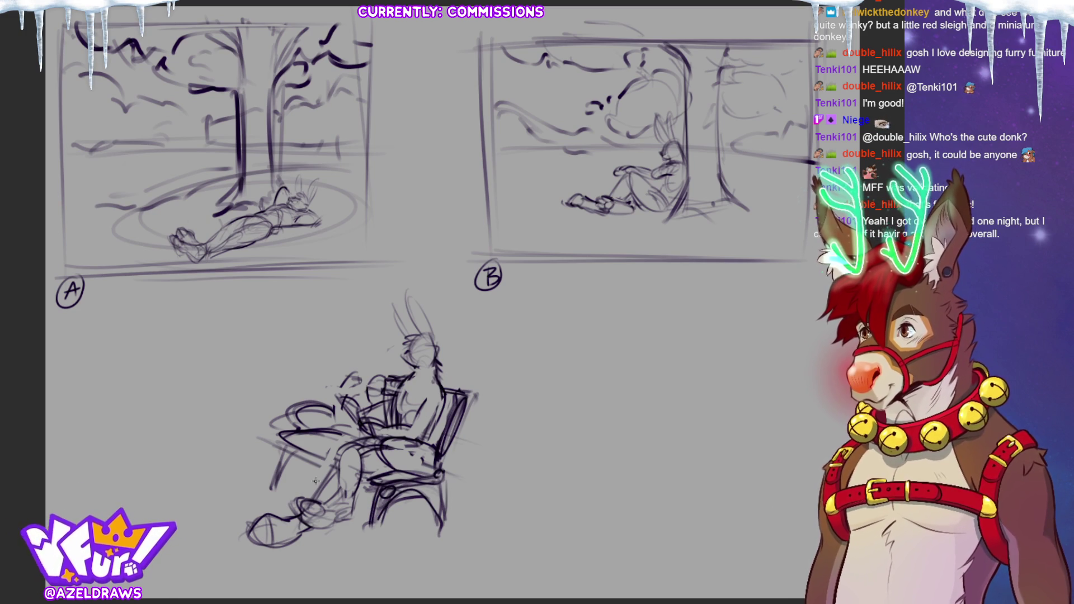
{"action": "left_click_drag", "start_coordinate": [248, 482], "coordinate": [330, 520]}
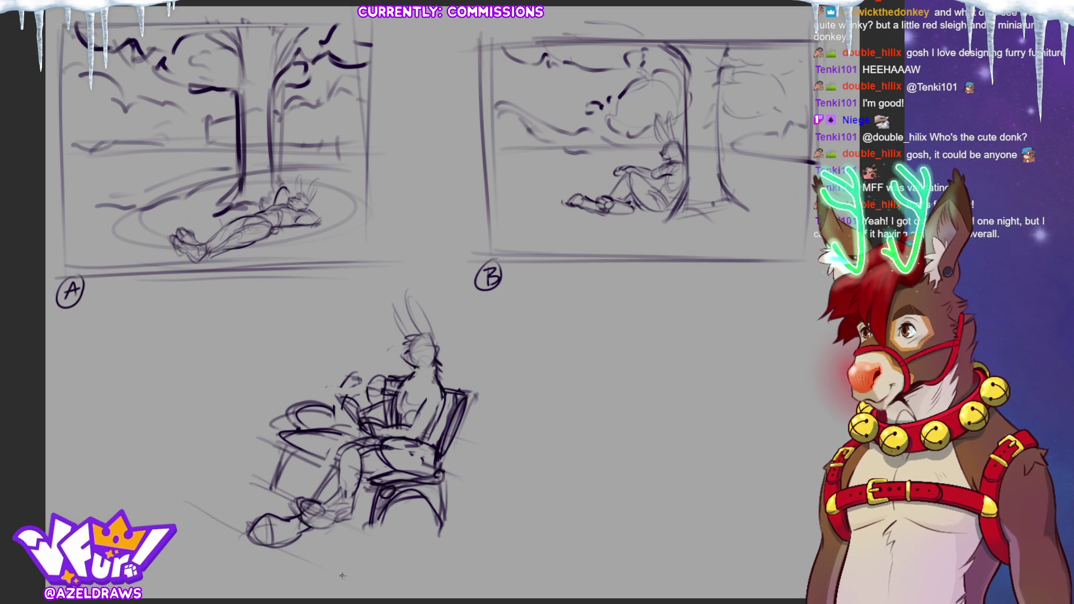
{"action": "left_click_drag", "start_coordinate": [216, 509], "coordinate": [354, 585]}
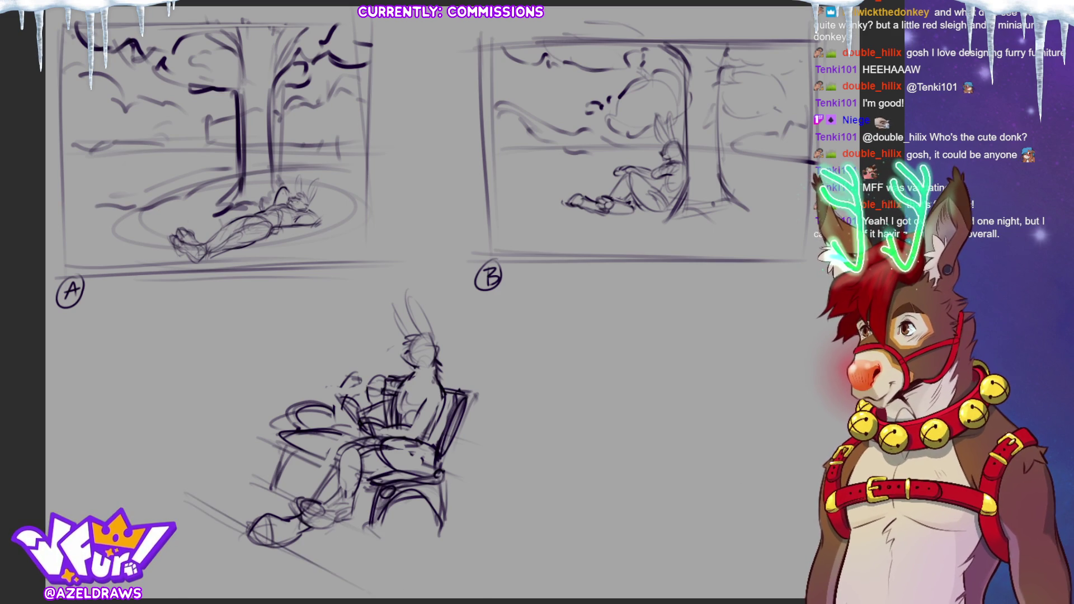
Shrink the lower sketch and move it up; diagonal ground strokes are drawn then undone
{"action": "key", "text": "ctrl+t"}
{"action": "left_click_drag", "start_coordinate": [330, 282], "coordinate": [333, 356]}
{"action": "left_click_drag", "start_coordinate": [358, 401], "coordinate": [354, 373]}
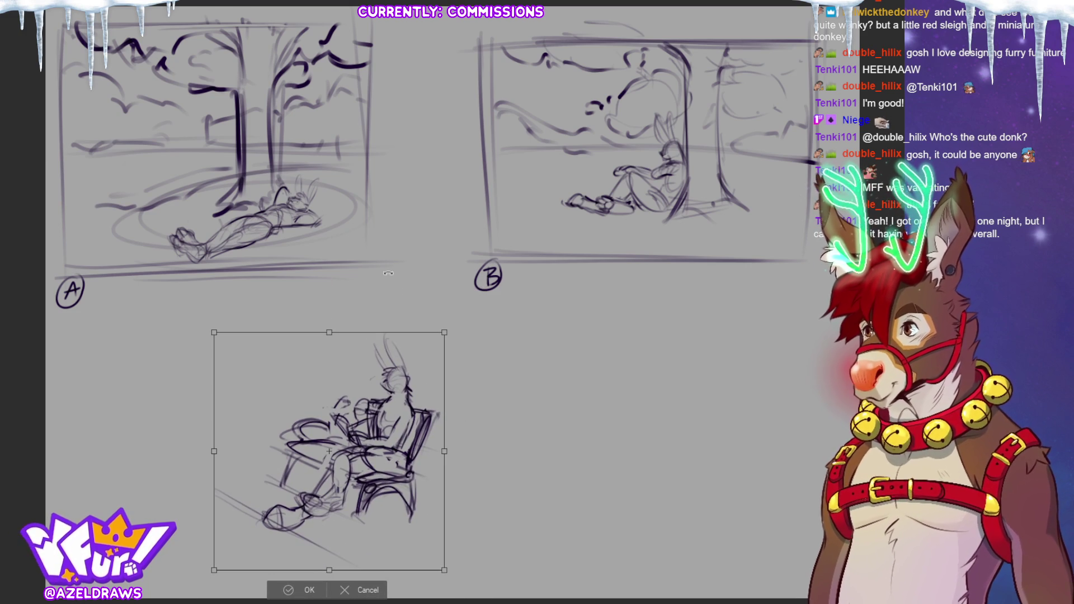
{"action": "left_click", "coordinate": [297, 590]}
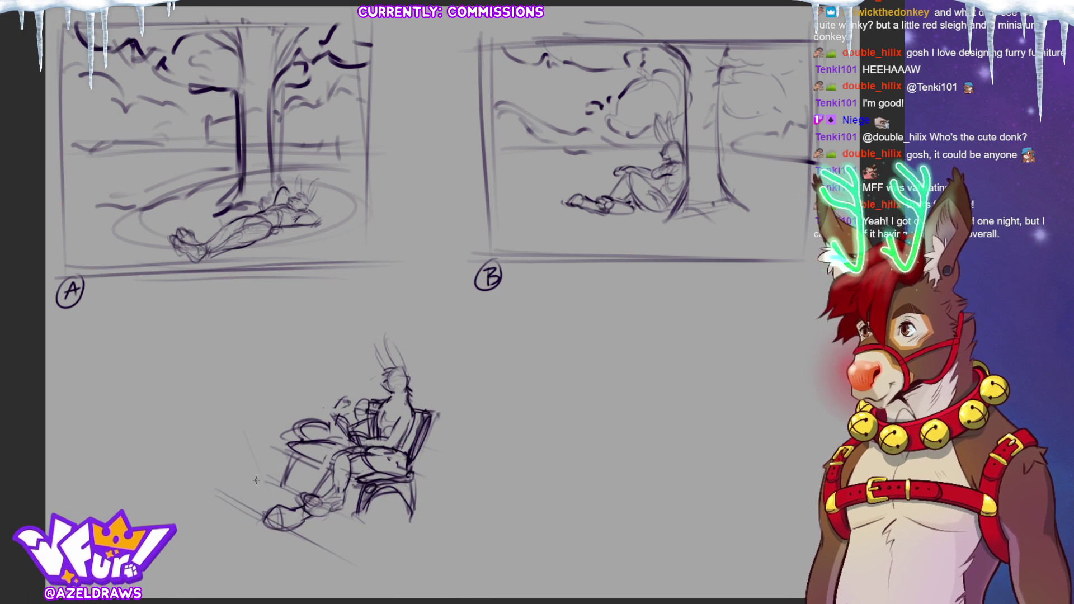
{"action": "left_click_drag", "start_coordinate": [229, 438], "coordinate": [295, 557]}
{"action": "left_click_drag", "start_coordinate": [238, 465], "coordinate": [300, 567]}
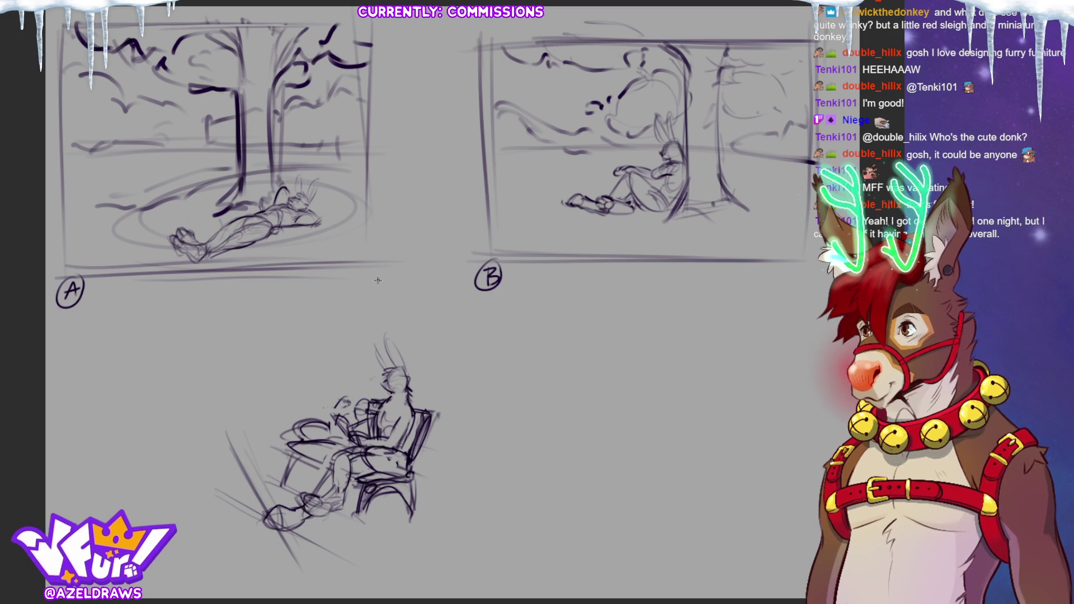
{"action": "key", "text": "ctrl+z"}
{"action": "key", "text": "ctrl+z"}
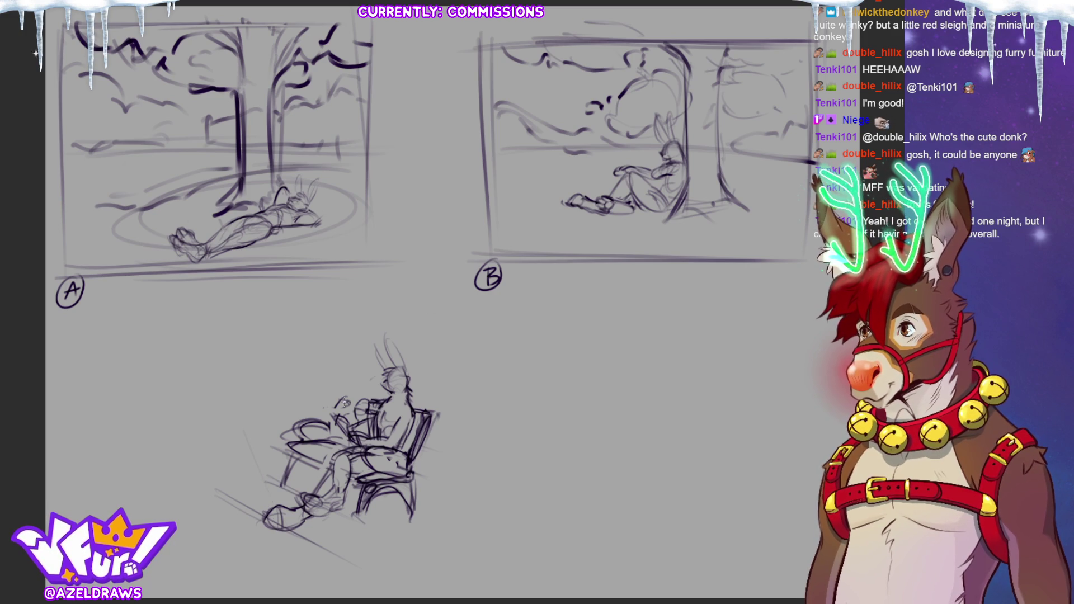